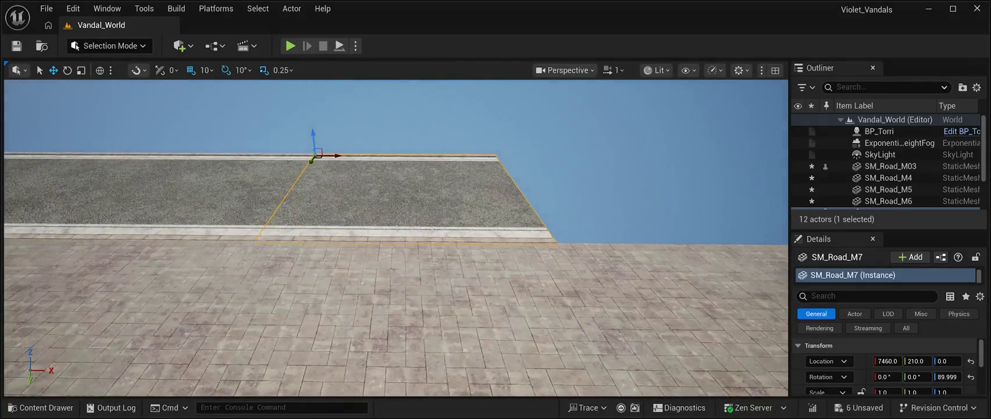
Duplicate the end road segment three times, lining up SM_Road_M8, M9 and M10 along X
key(ctrl+d)
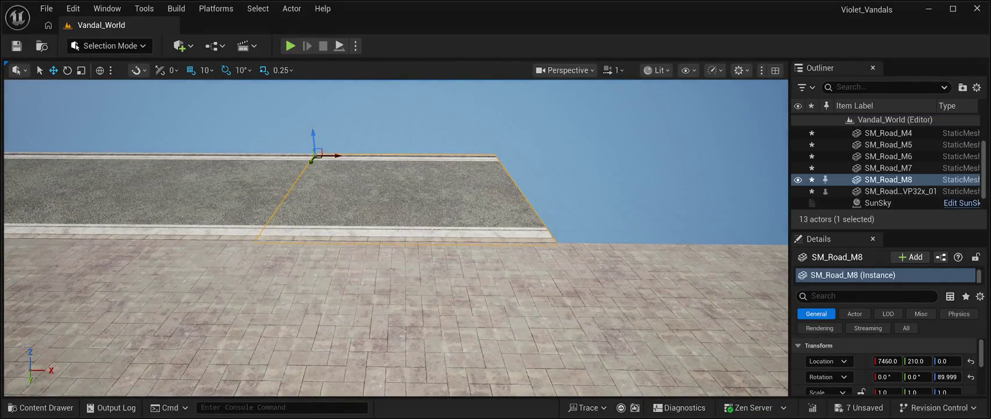
mouse_move(334, 157)
mouse_down()
mouse_move(523, 166)
mouse_move(514, 166)
mouse_move(544, 195)
mouse_up()
key(d)
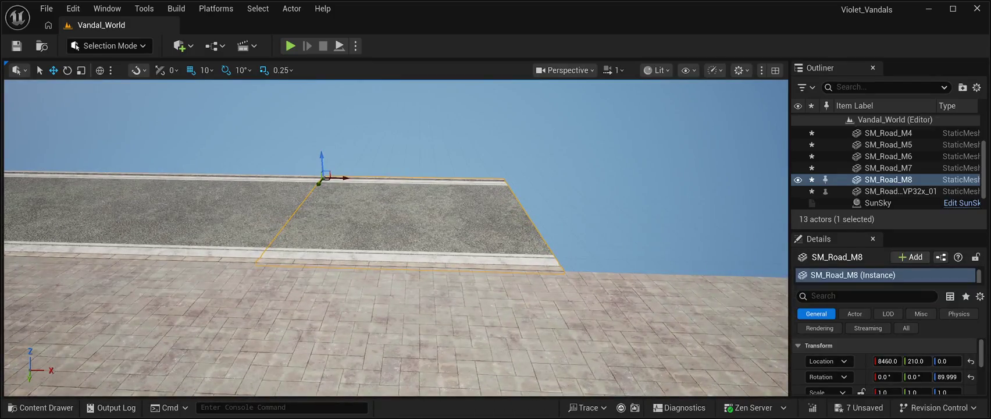
key(ctrl+d)
mouse_move(343, 177)
mouse_down()
mouse_move(558, 187)
mouse_move(494, 192)
mouse_move(512, 195)
mouse_up()
key(ctrl+d)
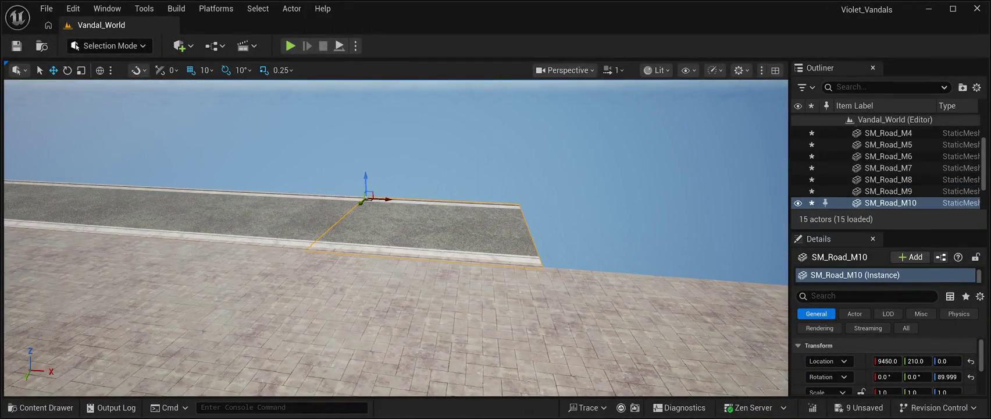
mouse_move(381, 199)
mouse_down()
mouse_move(543, 213)
mouse_move(523, 256)
mouse_move(535, 238)
mouse_move(532, 198)
mouse_move(530, 250)
mouse_move(503, 247)
mouse_up()
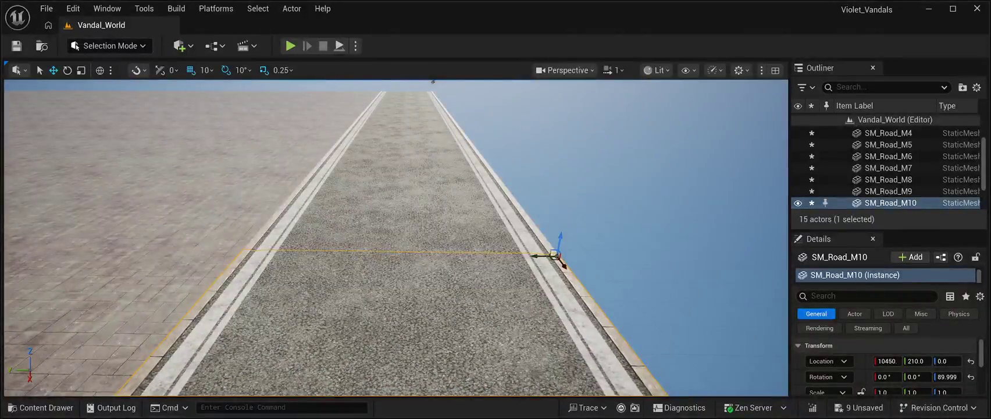
Check the lengthened road from a new angle and save the level
click(401, 210)
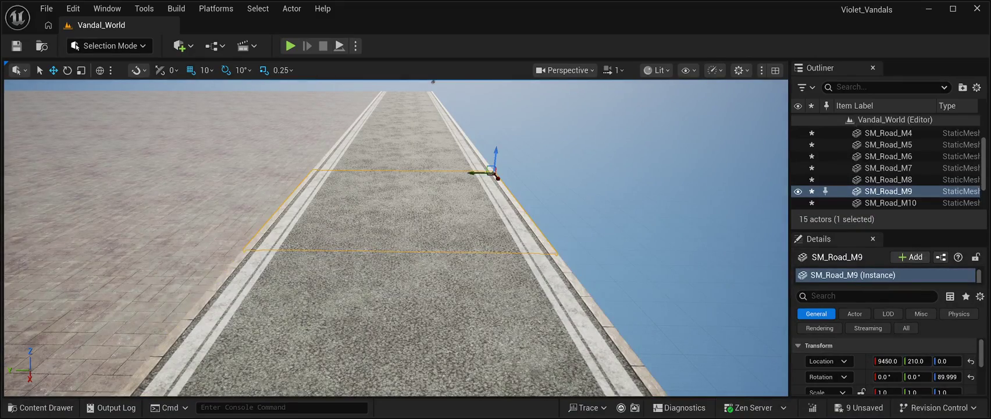
key(Escape)
drag(408, 233, 233, 226)
mouse_move(539, 191)
mouse_down()
mouse_move(541, 146)
mouse_move(539, 186)
mouse_move(539, 166)
mouse_up()
key(ctrl+s)
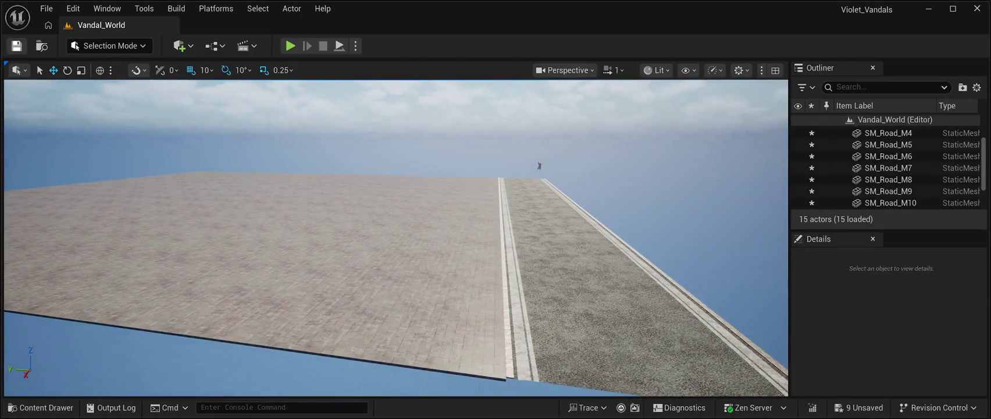
Duplicate SM_RoadModuleVP32x_01 and slide the copy SM_RoadModuleVP32x_2 along Y to -7780
key(alt+f)
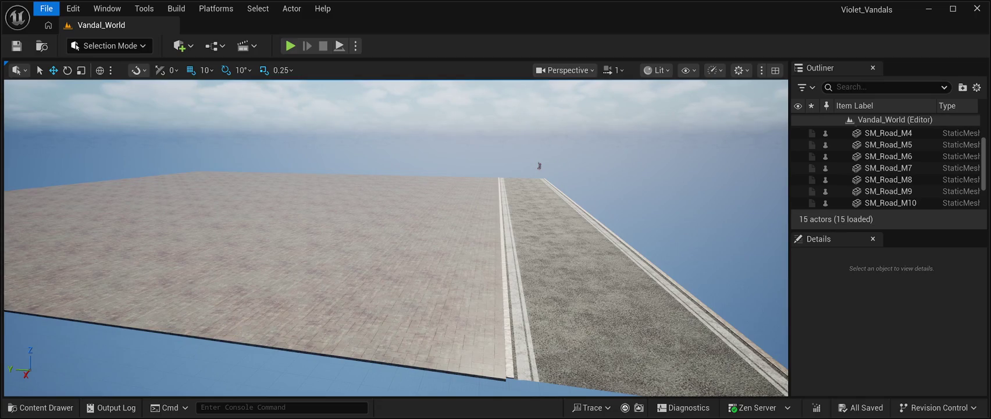
key(Escape)
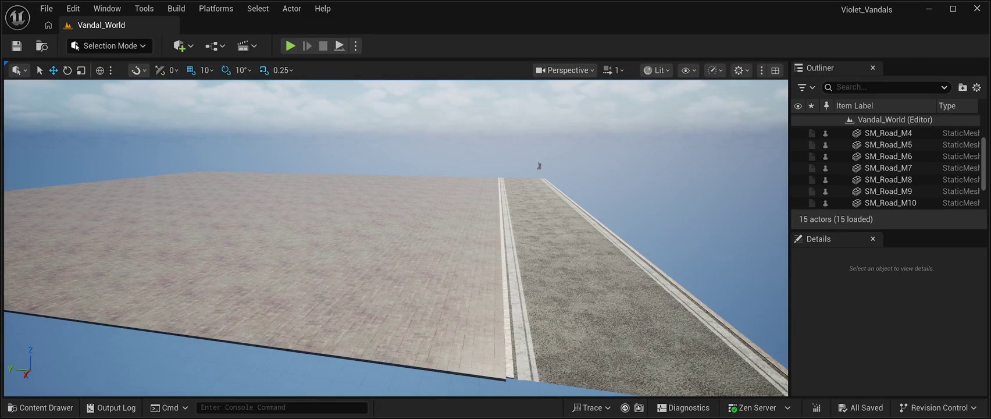
key(ctrl+z)
key(ctrl+d)
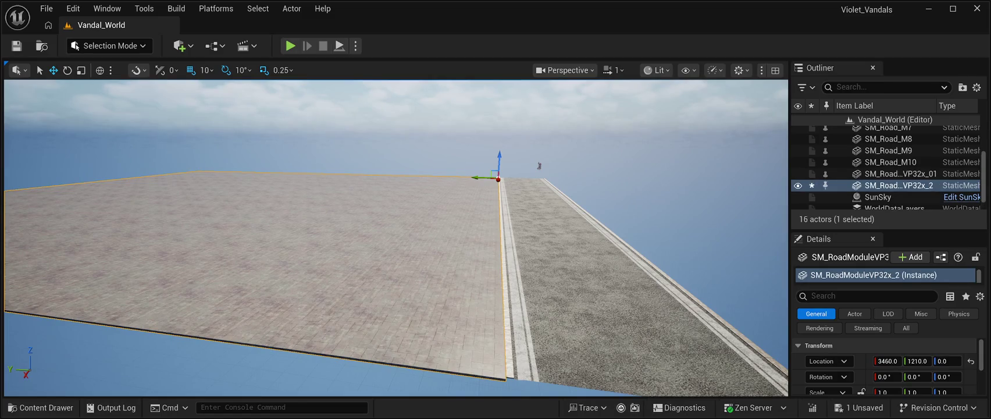
drag(483, 177, 779, 175)
drag(539, 166, 328, 181)
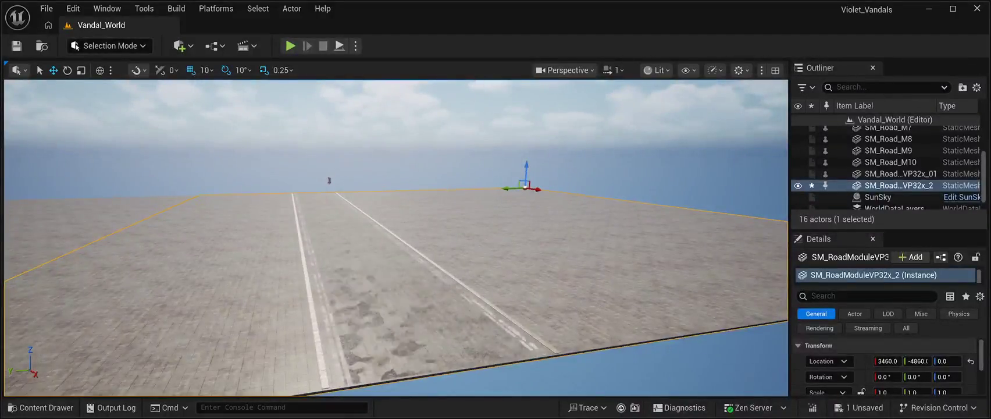
mouse_move(508, 185)
mouse_down()
mouse_move(637, 175)
mouse_move(598, 176)
mouse_up()
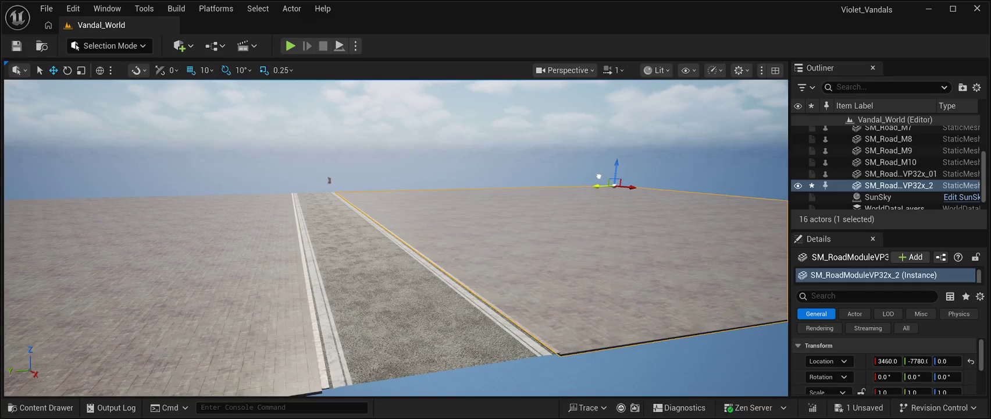
mouse_move(599, 175)
mouse_down()
mouse_move(567, 119)
mouse_move(544, 117)
mouse_move(544, 105)
mouse_move(559, 105)
mouse_move(551, 85)
mouse_move(524, 116)
mouse_move(500, 119)
mouse_move(515, 70)
mouse_move(515, 104)
mouse_move(459, 111)
mouse_up()
key(Escape)
Save the level, fly across the extended paving to inspect it, then browse CyberPunkMegapack meshes
click(16, 45)
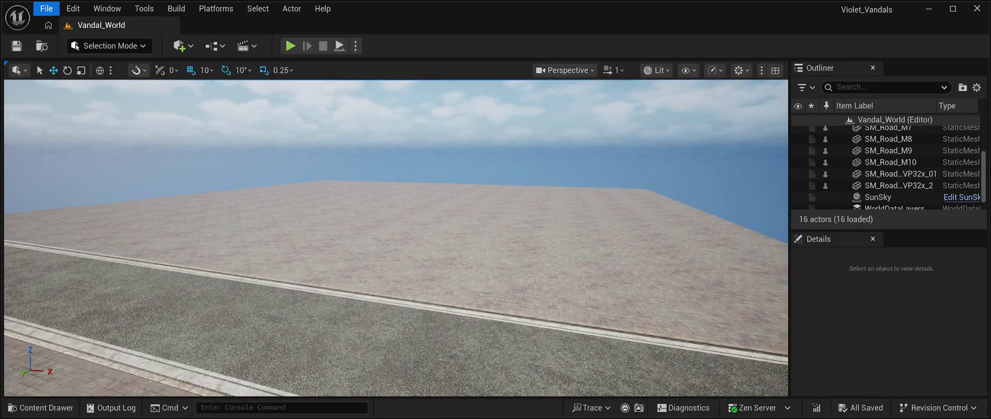
mouse_move(396, 233)
mouse_down()
mouse_move(326, 221)
mouse_move(373, 221)
mouse_move(349, 209)
mouse_move(337, 230)
mouse_move(355, 239)
mouse_move(349, 229)
mouse_move(360, 230)
mouse_move(364, 210)
mouse_move(363, 227)
mouse_up()
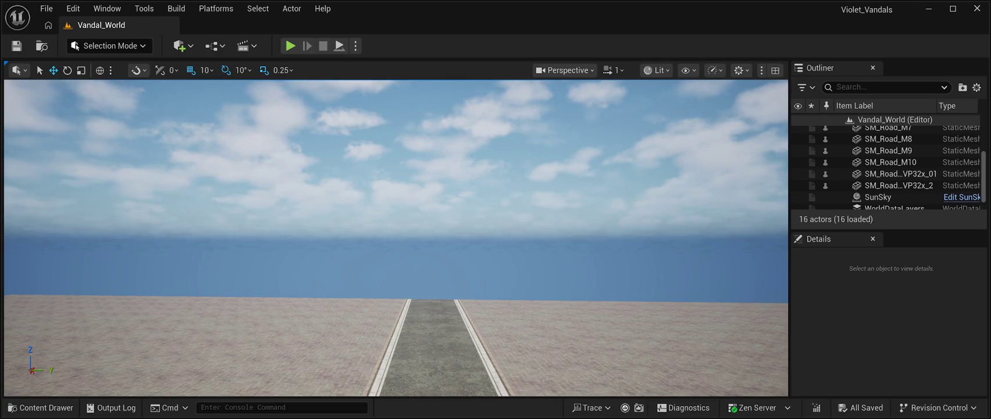
drag(395, 233, 349, 214)
mouse_move(414, 244)
mouse_down()
mouse_move(458, 272)
mouse_move(427, 265)
mouse_move(359, 312)
mouse_move(254, 265)
mouse_move(254, 326)
mouse_move(325, 302)
mouse_up()
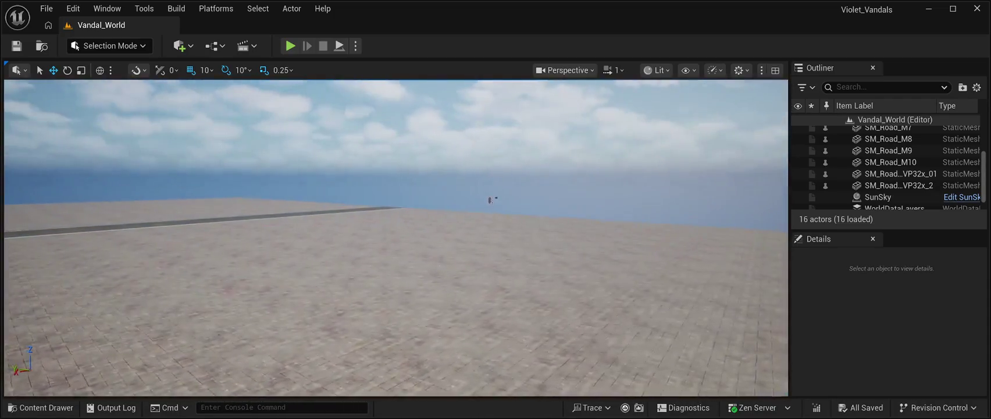
mouse_move(490, 200)
mouse_down()
mouse_move(219, 237)
mouse_move(515, 256)
mouse_move(8, 223)
mouse_move(582, 256)
mouse_move(604, 246)
mouse_move(593, 250)
mouse_move(679, 266)
mouse_up()
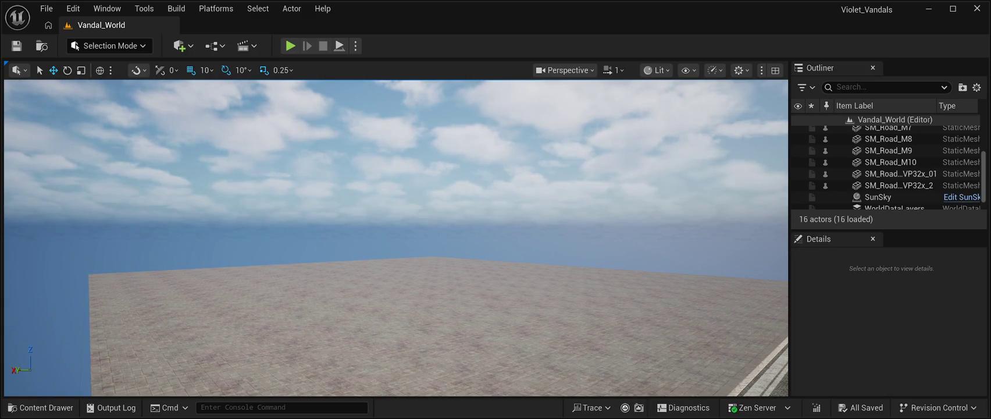
mouse_move(396, 233)
mouse_down()
mouse_move(500, 210)
mouse_move(559, 210)
mouse_move(460, 216)
mouse_move(221, 310)
mouse_move(347, 274)
mouse_move(204, 250)
mouse_move(235, 253)
mouse_move(235, 302)
mouse_move(245, 257)
mouse_up()
mouse_move(767, 266)
mouse_down()
mouse_move(646, 259)
mouse_move(625, 220)
mouse_move(645, 210)
mouse_move(186, 265)
mouse_up()
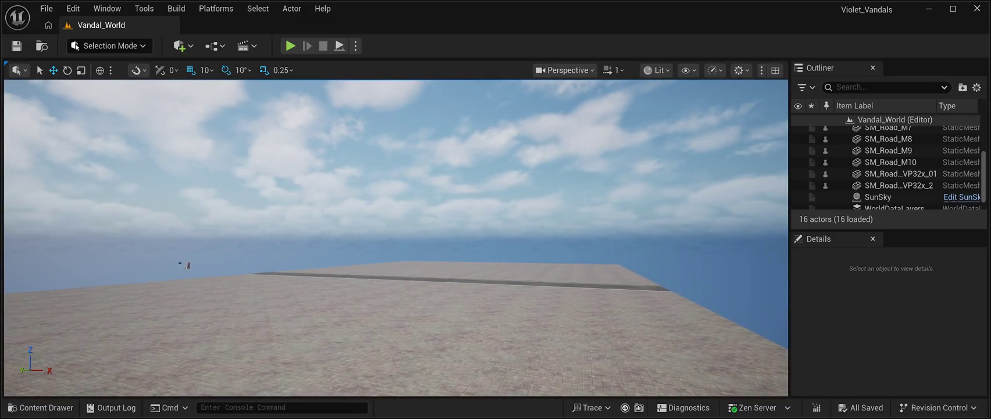
key(ctrl+space)
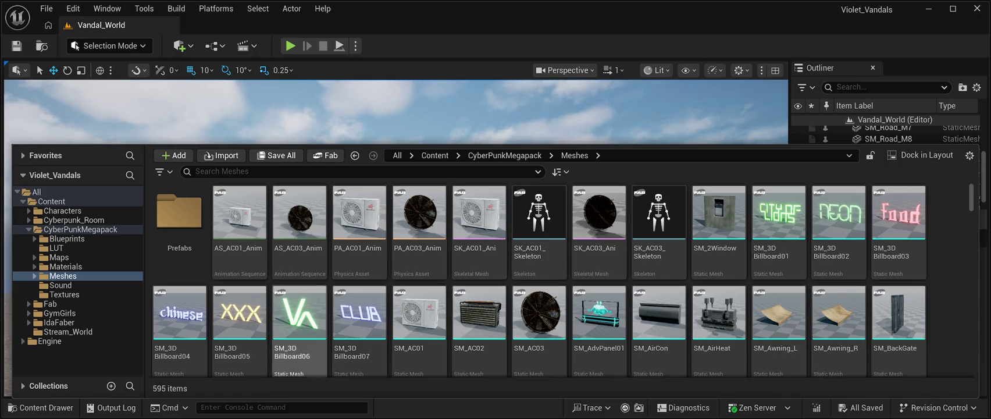
scroll(300, 314, down, 3)
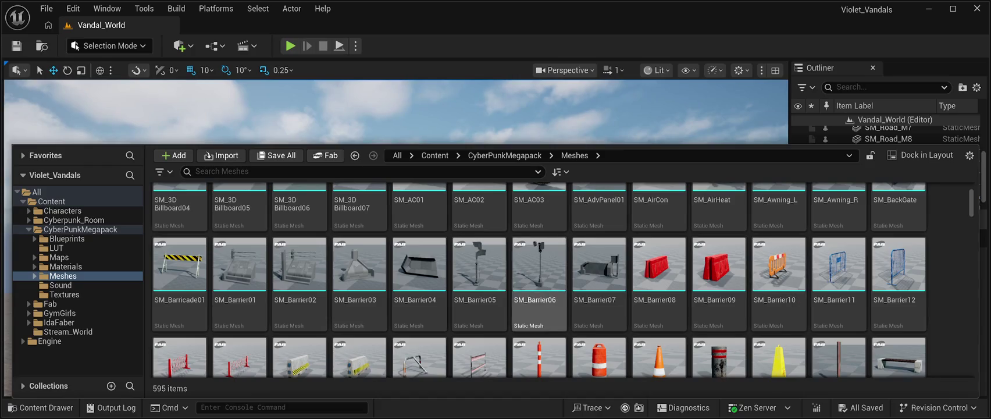
scroll(480, 268, down, 2)
scroll(479, 267, down, 8)
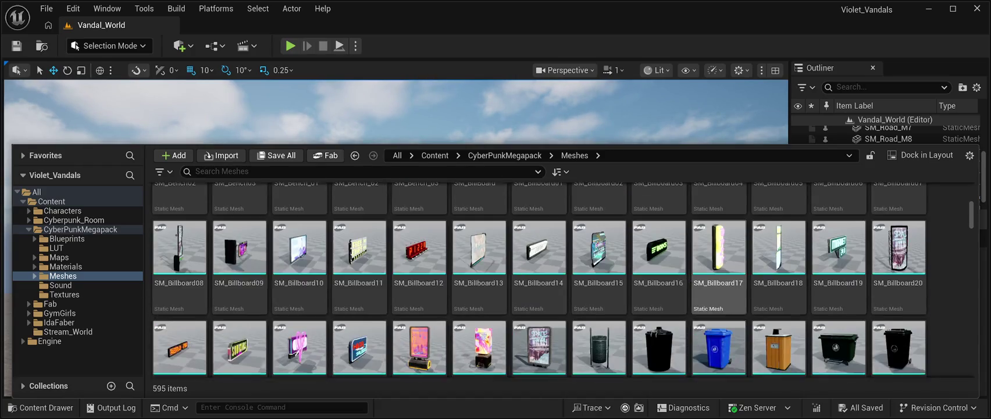
scroll(599, 331, down, 15)
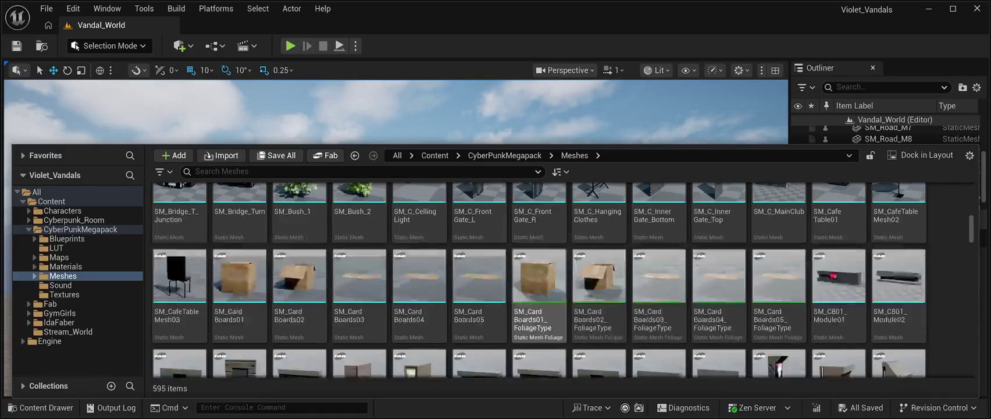
scroll(599, 331, down, 10)
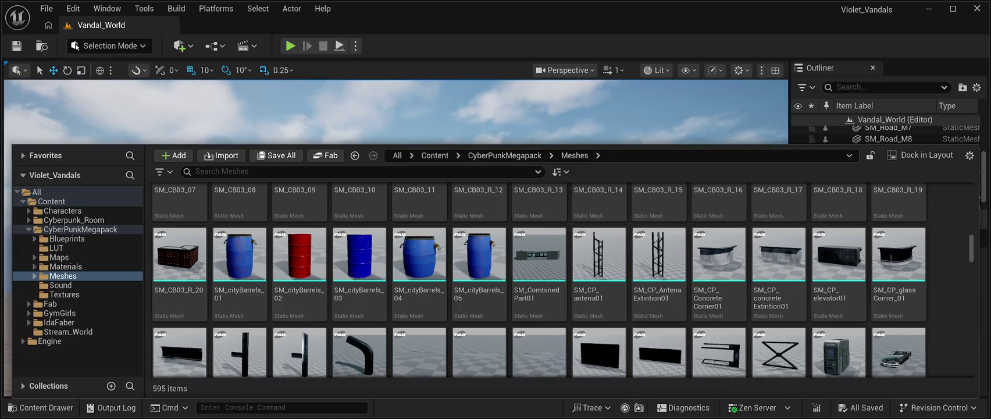
key(ctrl+space)
drag(395, 233, 442, 198)
mouse_move(92, 267)
mouse_down()
mouse_move(363, 170)
mouse_move(513, 143)
mouse_up()
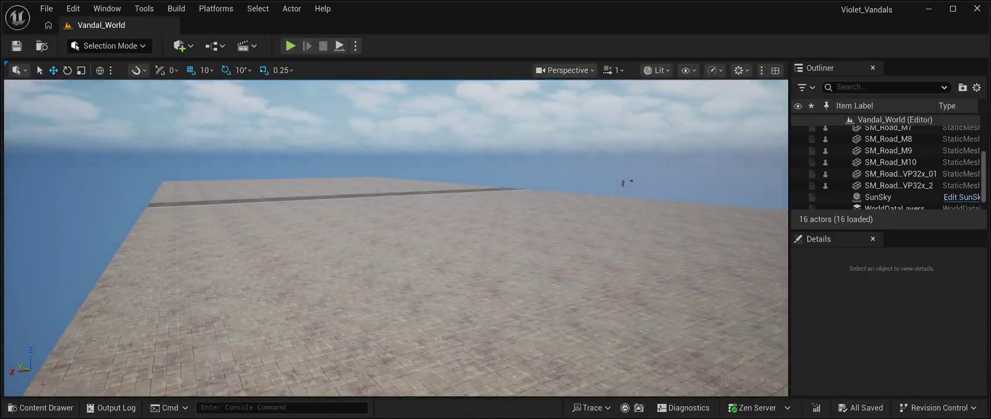
click(40, 407)
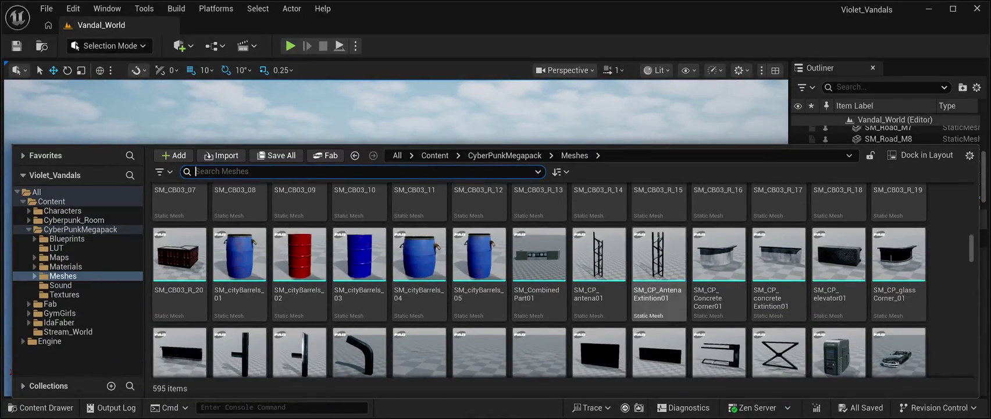
Reposition SM_TrainRail03 along X and Y toward the edge of the paved ground
scroll(779, 314, down, 1)
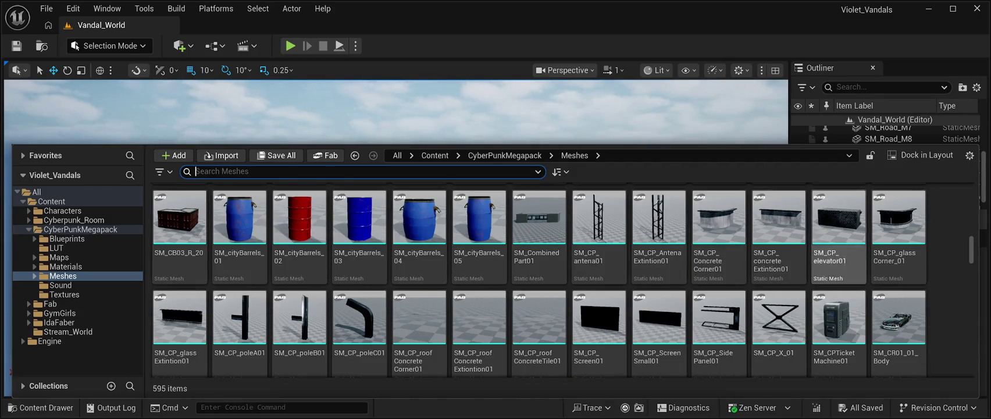
scroll(838, 232, down, 2)
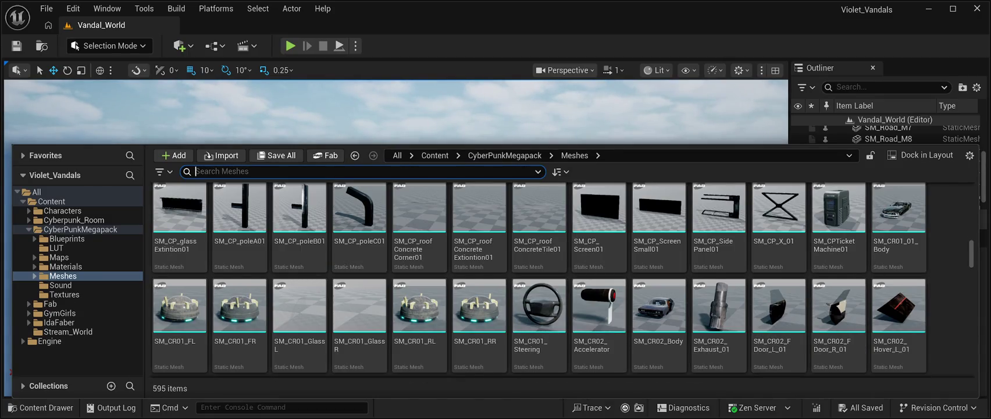
key(ctrl+space)
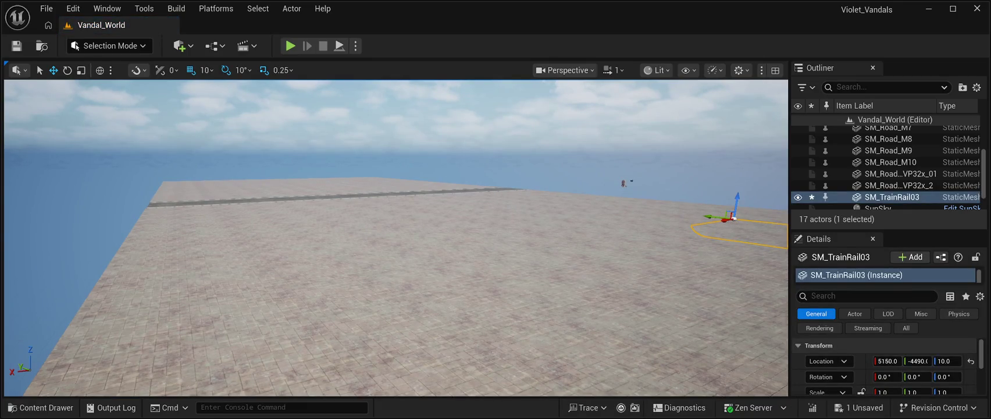
key(w)
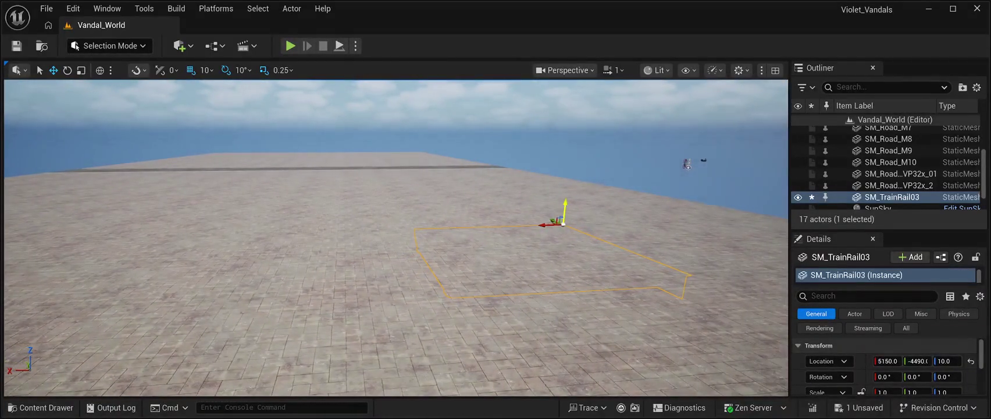
drag(564, 213, 566, 156)
key(w)
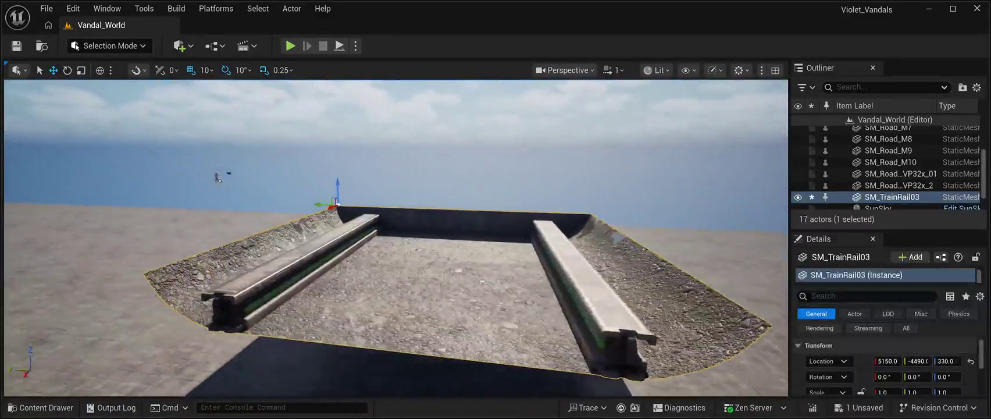
key(f)
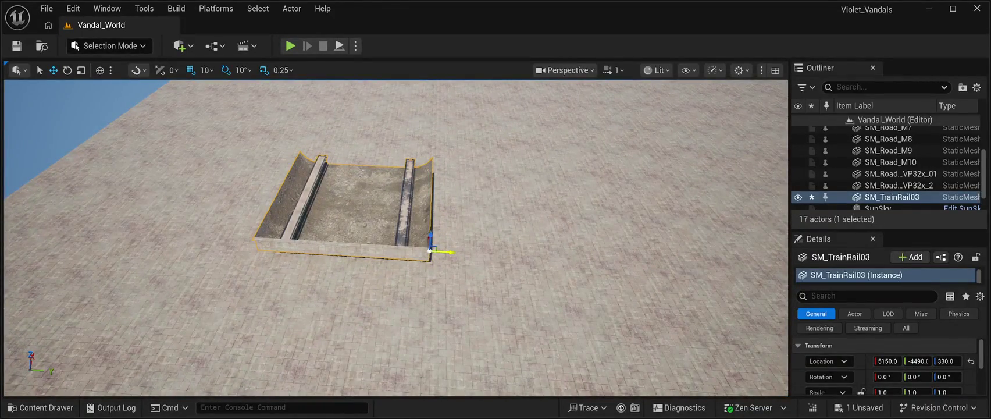
key(ctrl+z)
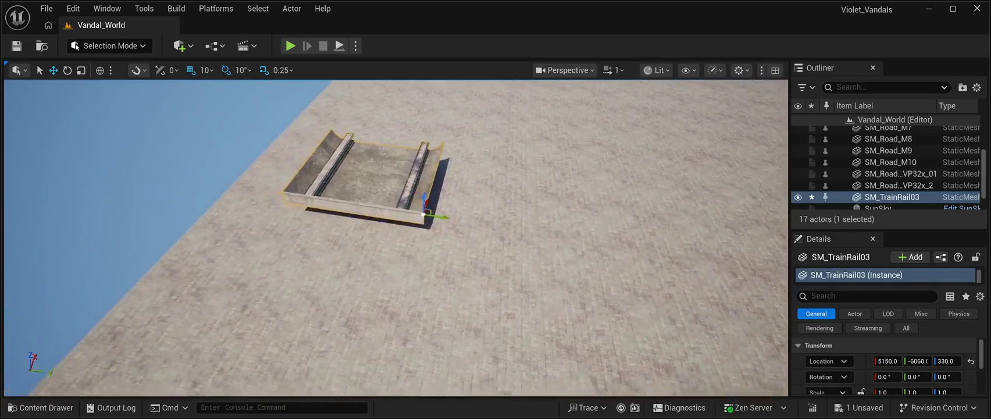
mouse_move(432, 212)
mouse_down()
mouse_move(287, 193)
mouse_move(176, 329)
mouse_up()
key(f)
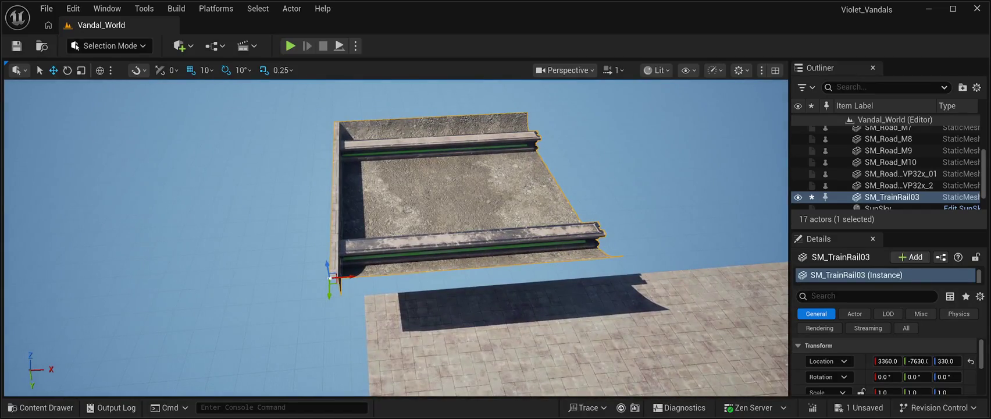
Set SM_TrainRail03's Location Z to 0.0 and nudge it flush against the paving
click(947, 361)
text(0.0)
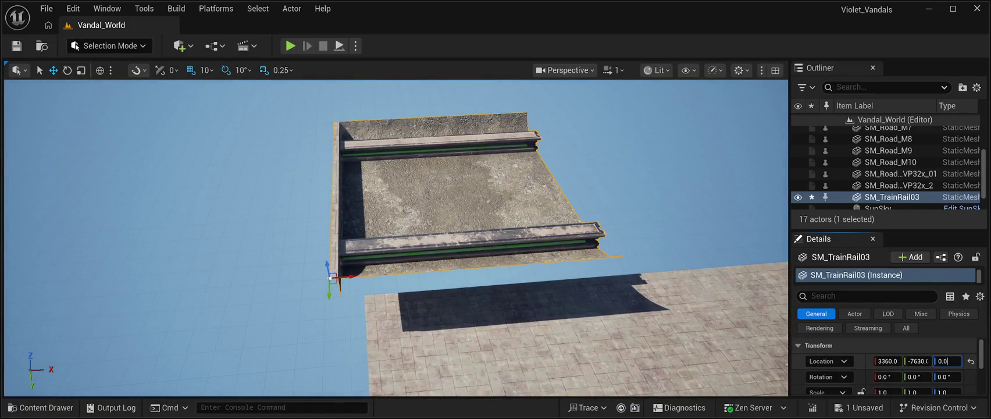
key(Return)
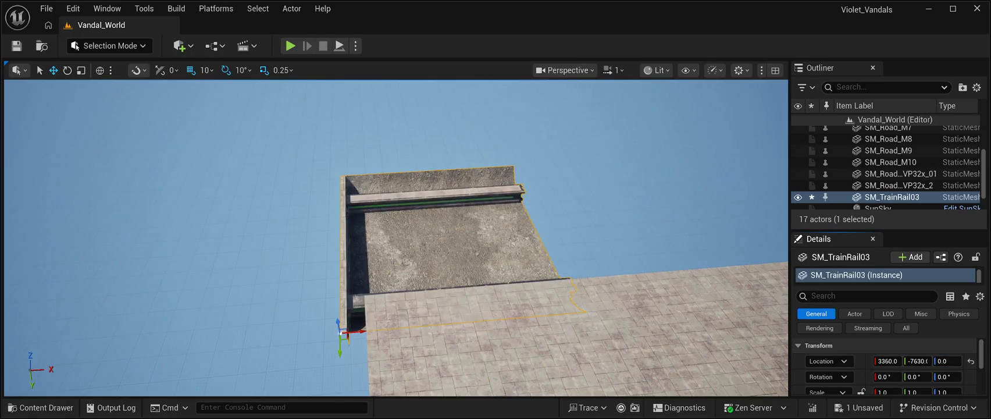
drag(395, 232, 512, 233)
mouse_move(558, 216)
mouse_down()
mouse_move(523, 216)
mouse_move(506, 189)
mouse_up()
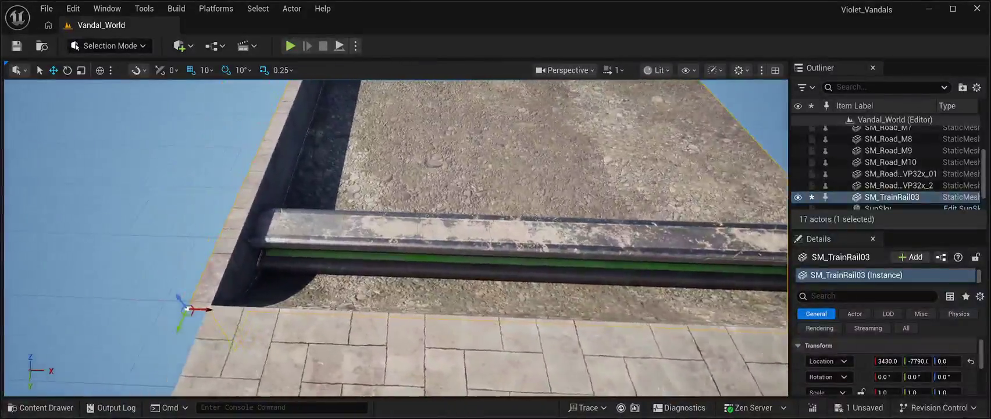
mouse_move(272, 276)
mouse_down()
mouse_move(343, 284)
mouse_move(420, 239)
mouse_move(546, 210)
mouse_move(550, 221)
mouse_move(552, 175)
mouse_move(558, 273)
mouse_move(616, 221)
mouse_move(559, 232)
mouse_up()
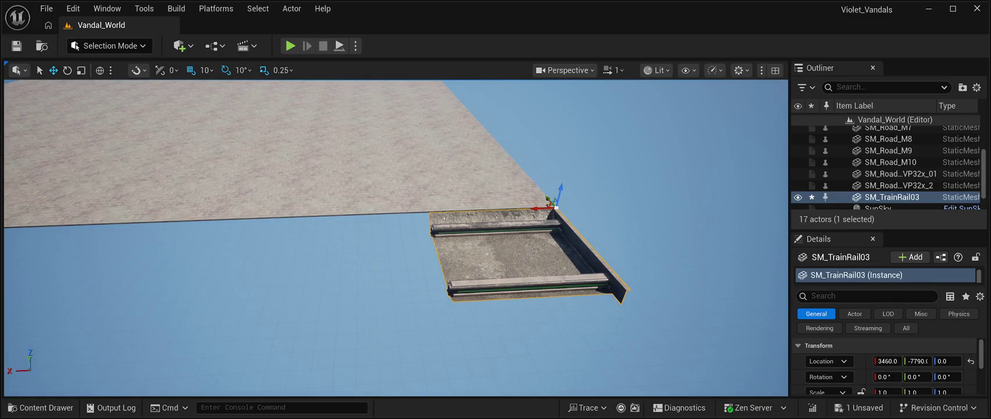
click(41, 407)
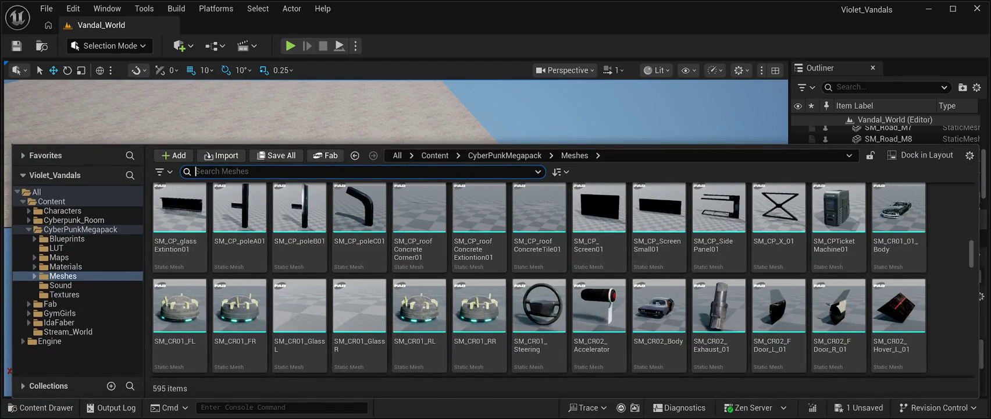
Add SM_TrainRail01 to the level at 4430, -9960, 1030 and save
key(ctrl+space)
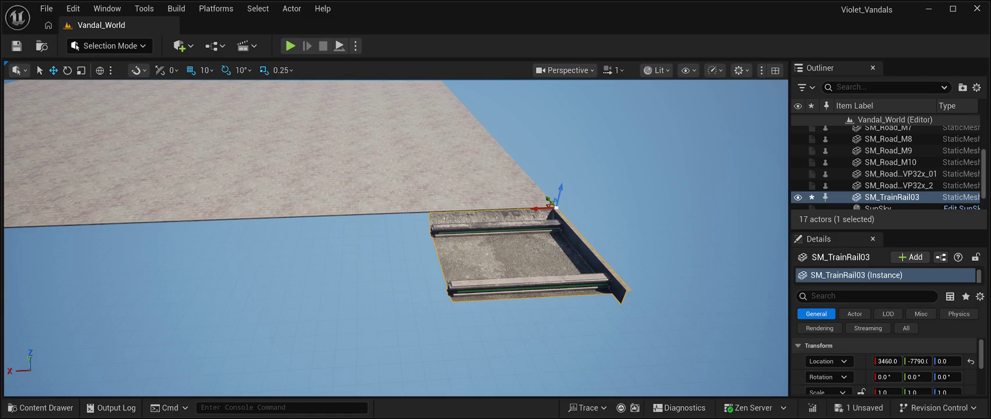
key(ctrl+v)
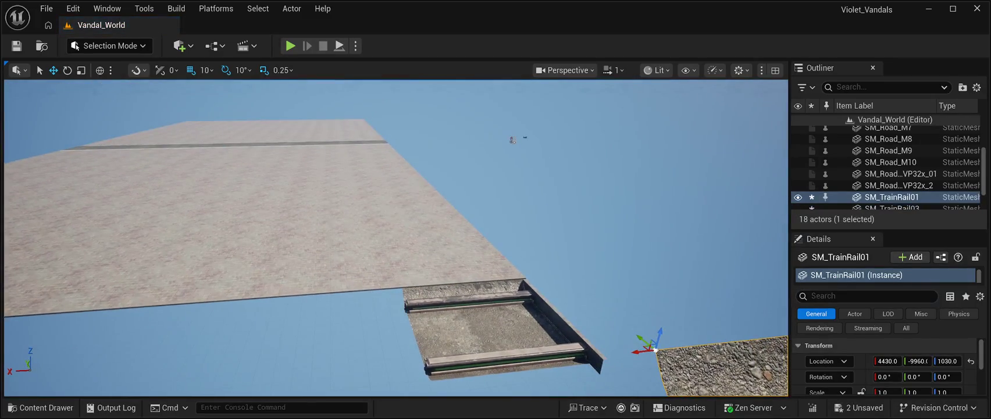
click(16, 45)
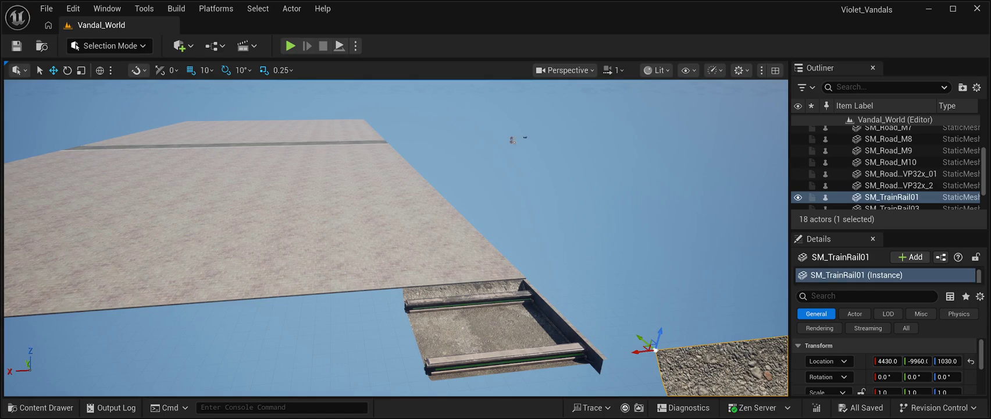
key(f)
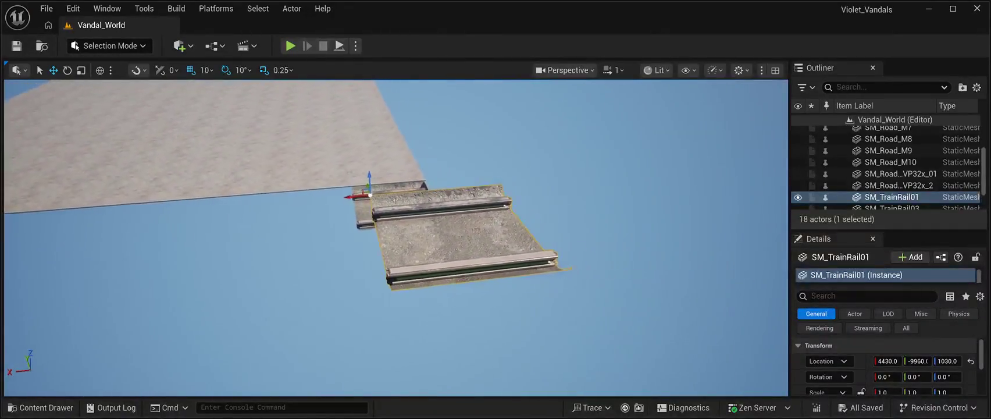
Move SM_TrainRail01 over the paved ground and set its Location Z to 0.0
click(356, 202)
mouse_move(351, 202)
mouse_down()
mouse_move(244, 204)
mouse_move(299, 140)
mouse_up()
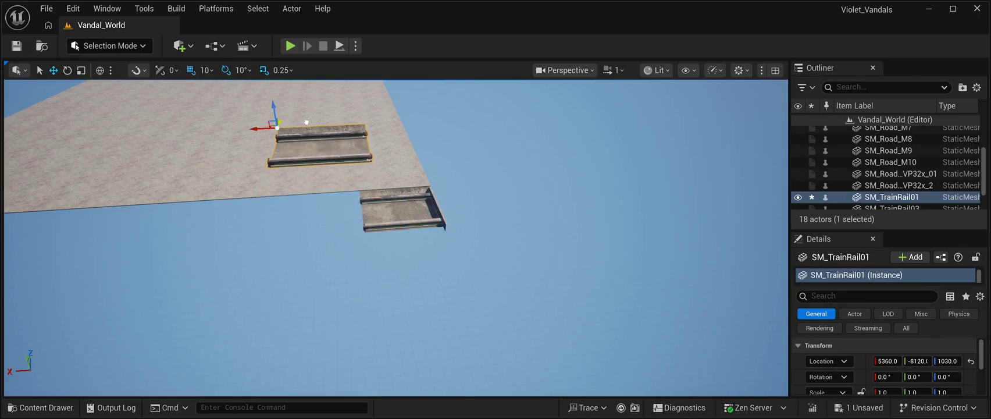
key(f)
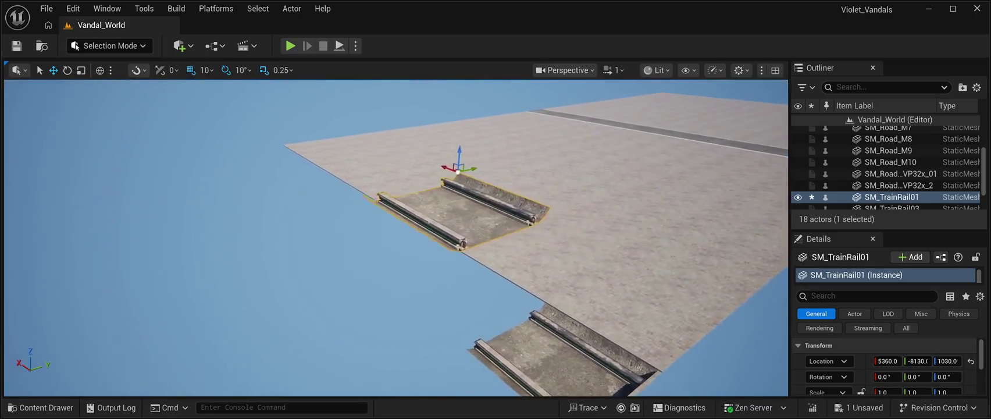
click(947, 360)
text(0.0)
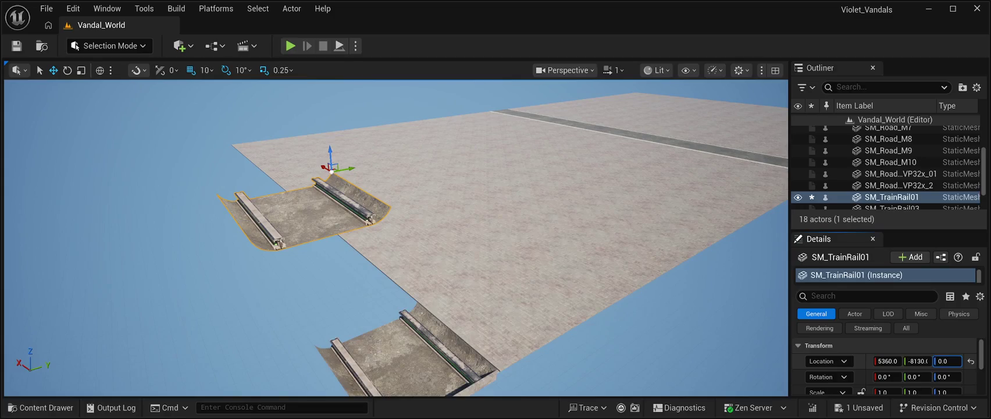
key(Return)
key(f)
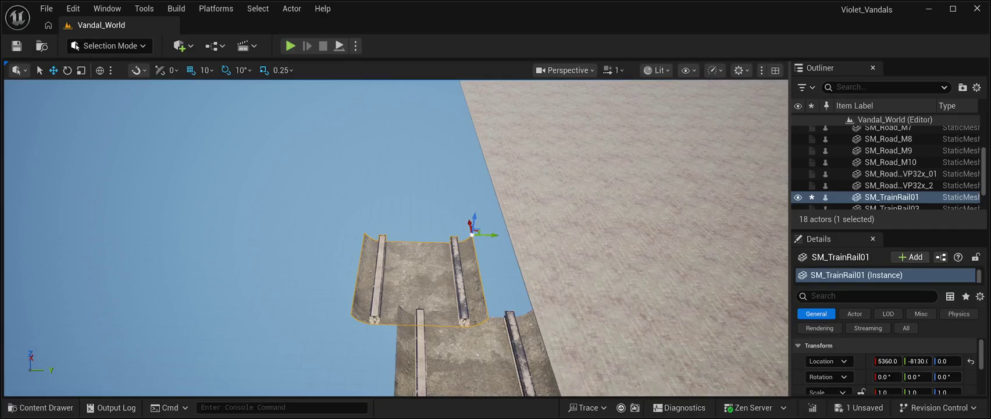
Butt SM_TrainRail01 against SM_TrainRail03 at 5460, -7790, 0, closing the gap between them
mouse_move(484, 234)
mouse_down()
mouse_move(521, 235)
mouse_move(501, 216)
mouse_up()
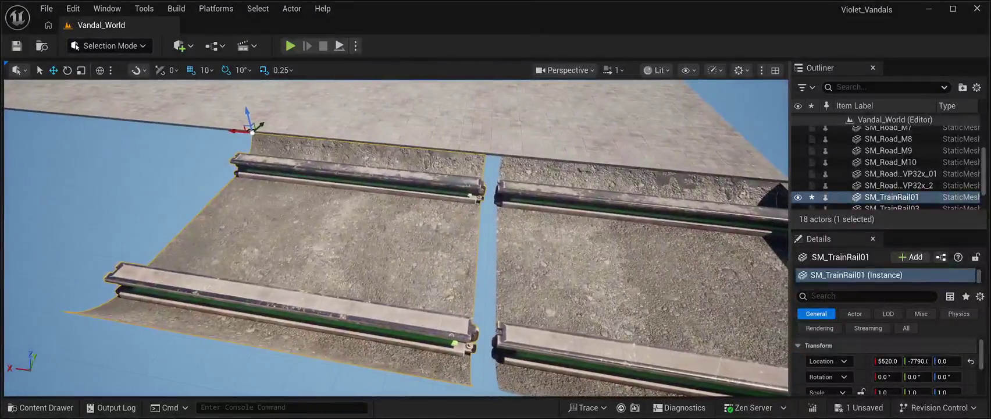
drag(239, 130, 252, 133)
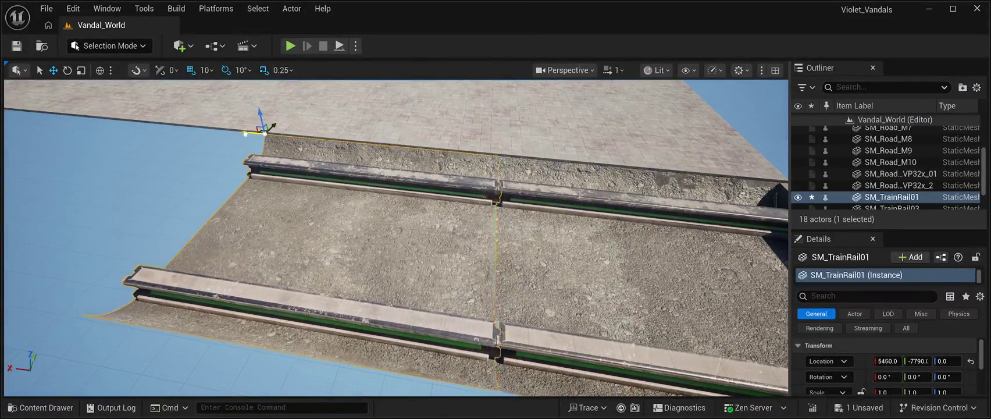
scroll(244, 133, up, 5)
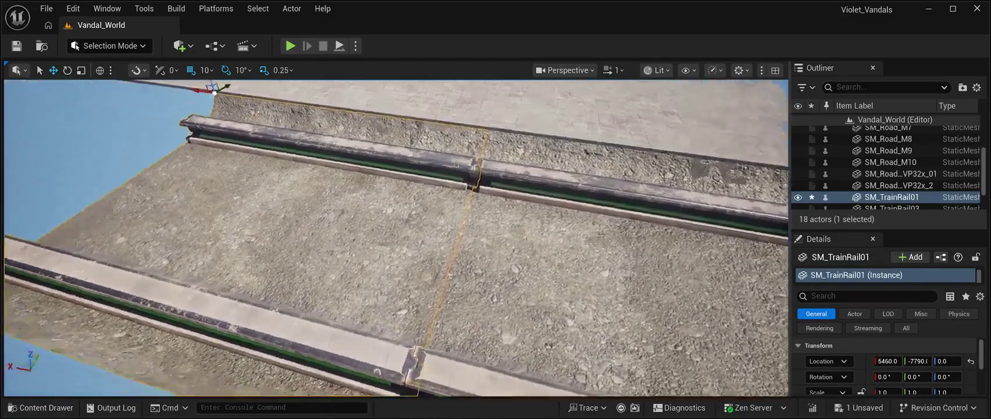
scroll(245, 134, down, 4)
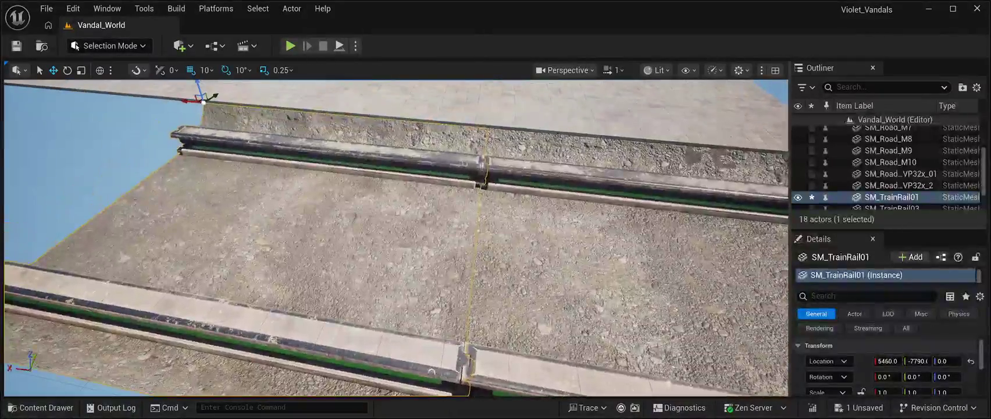
drag(186, 102, 187, 103)
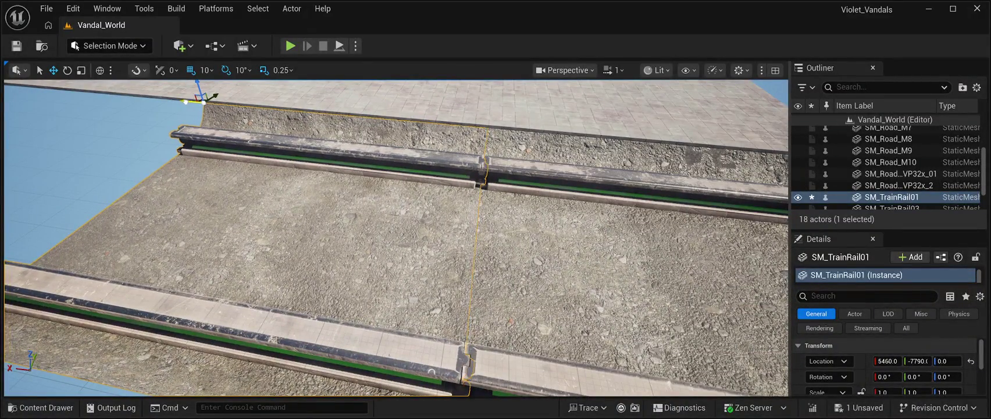
scroll(395, 238, down, 5)
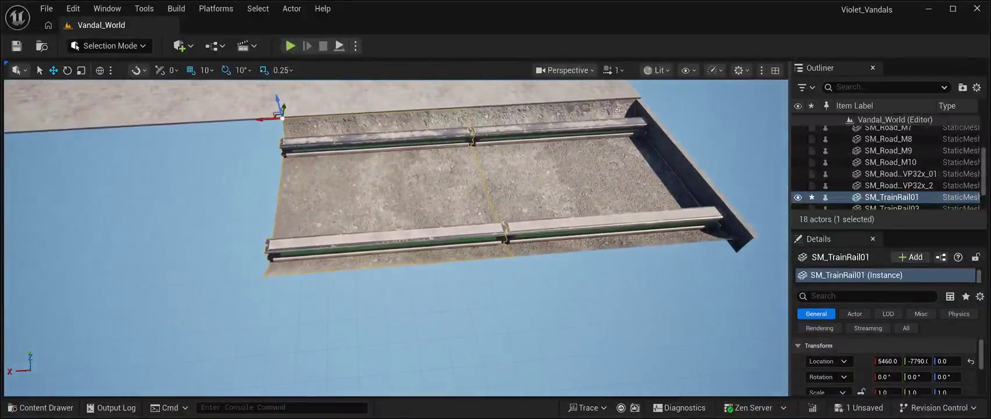
key(ctrl+d)
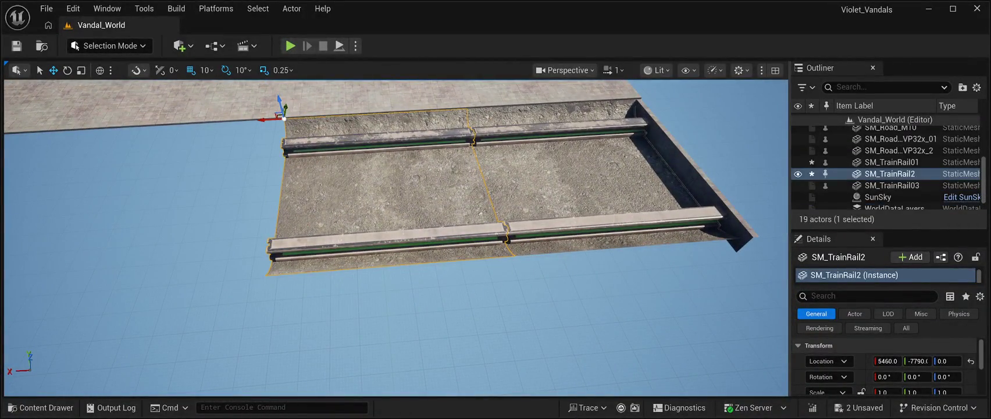
Slide rail copies SM_TrainRail2, SM_TrainRail3 and SM_TrainRail4 along X, SM_TrainRail4 reaching 8460
mouse_move(264, 119)
mouse_down()
mouse_move(143, 116)
mouse_move(69, 129)
mouse_up()
mouse_move(69, 128)
mouse_down()
mouse_move(291, 175)
mouse_move(235, 151)
mouse_up()
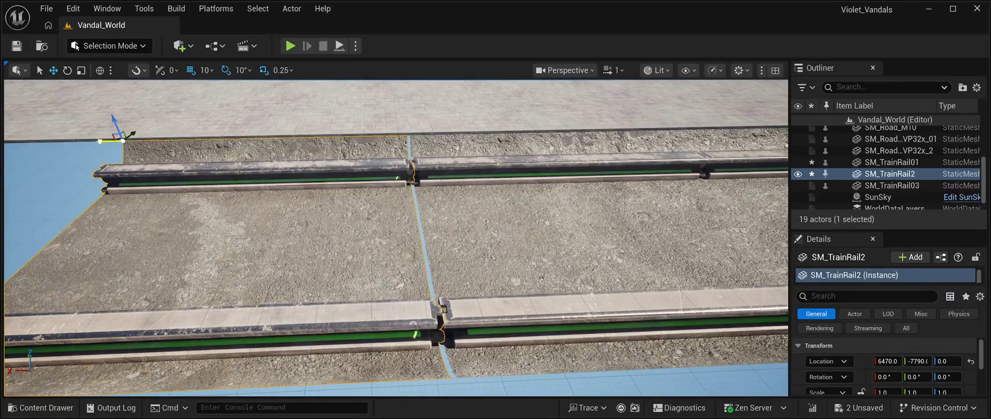
drag(111, 140, 104, 141)
mouse_move(232, 232)
mouse_down()
mouse_move(407, 209)
mouse_move(393, 217)
mouse_up()
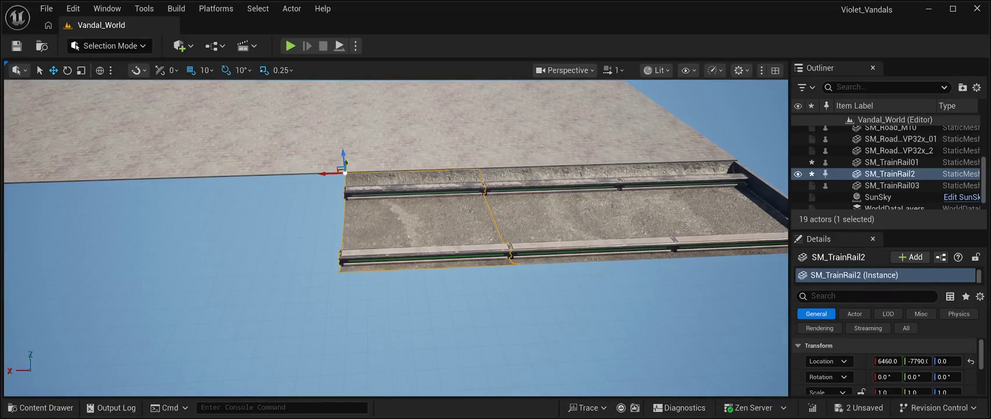
key(ctrl+d)
mouse_move(328, 173)
mouse_down()
mouse_move(166, 155)
mouse_move(233, 158)
mouse_move(233, 141)
mouse_move(223, 145)
mouse_up()
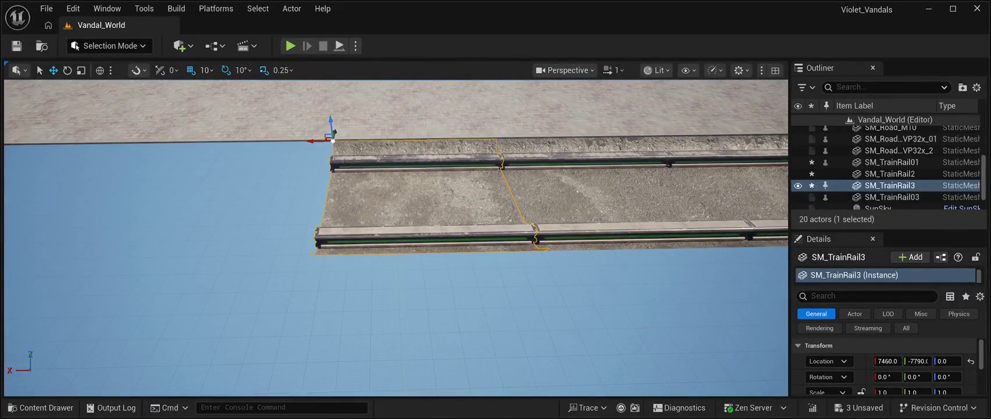
key(ctrl+d)
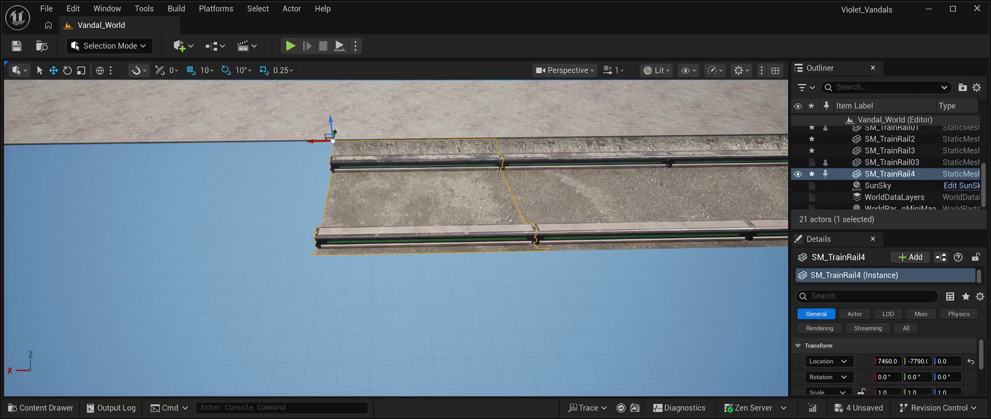
drag(310, 143, 146, 146)
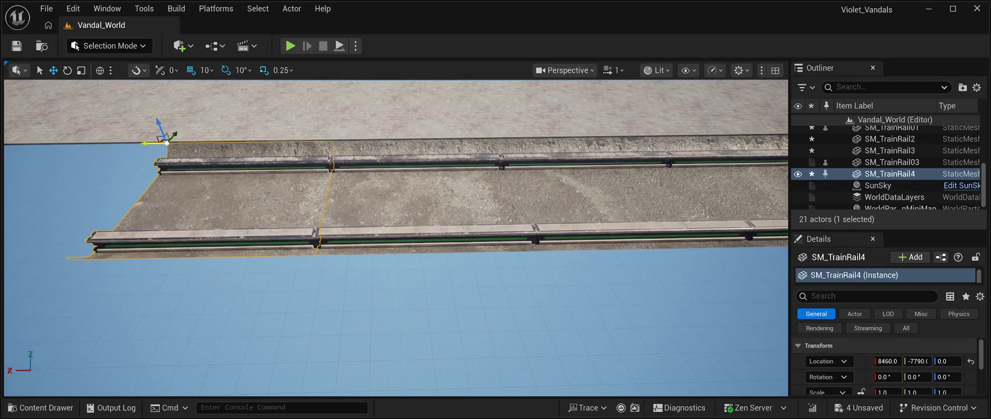
Nudge SM_TrainRail4 back to X 8460 and inspect the joint up close
drag(152, 143, 152, 143)
drag(395, 233, 442, 210)
scroll(395, 233, down, 5)
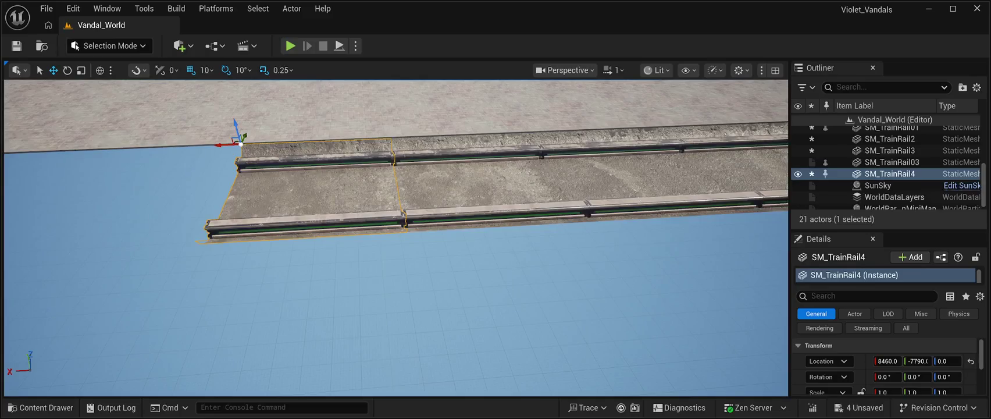
key(ctrl+d)
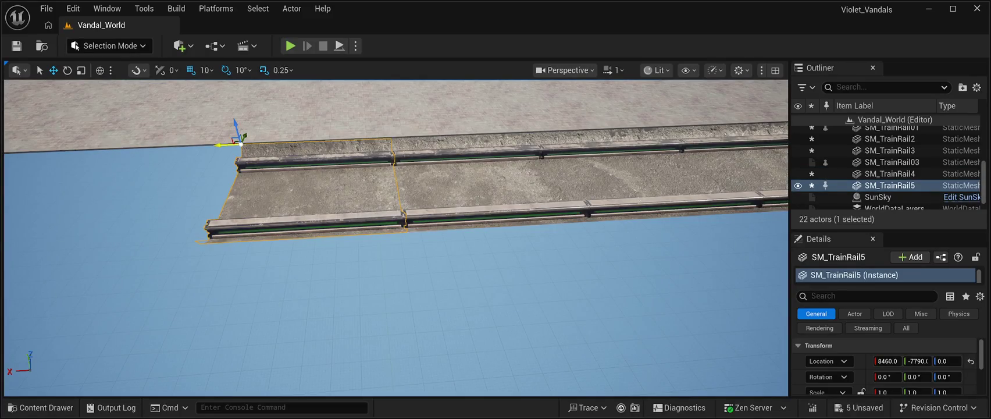
Place rail copies SM_TrainRail5, 6 and 7 at X 9460, 10460 and 11460, then save
drag(225, 146, 51, 124)
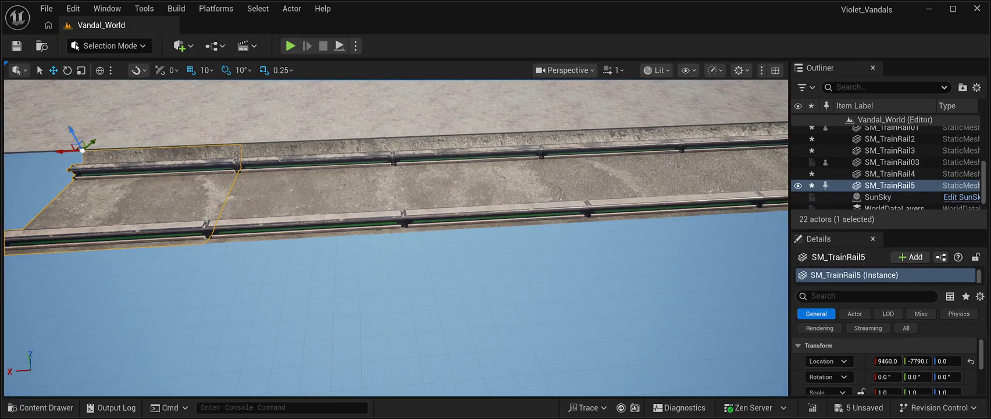
mouse_move(396, 233)
mouse_down()
mouse_move(442, 209)
mouse_move(407, 227)
mouse_move(401, 250)
mouse_up()
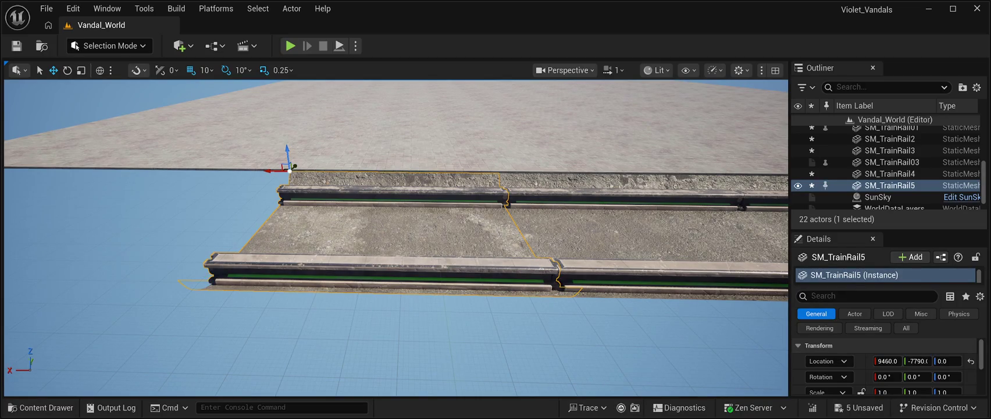
key(ctrl+d)
mouse_move(273, 170)
mouse_down()
mouse_move(84, 169)
mouse_move(69, 159)
mouse_up()
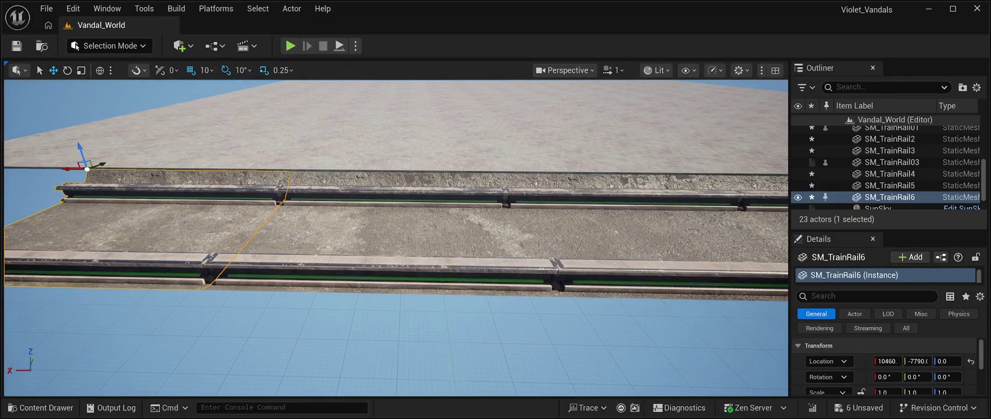
scroll(395, 239, down, 4)
drag(395, 239, 759, 86)
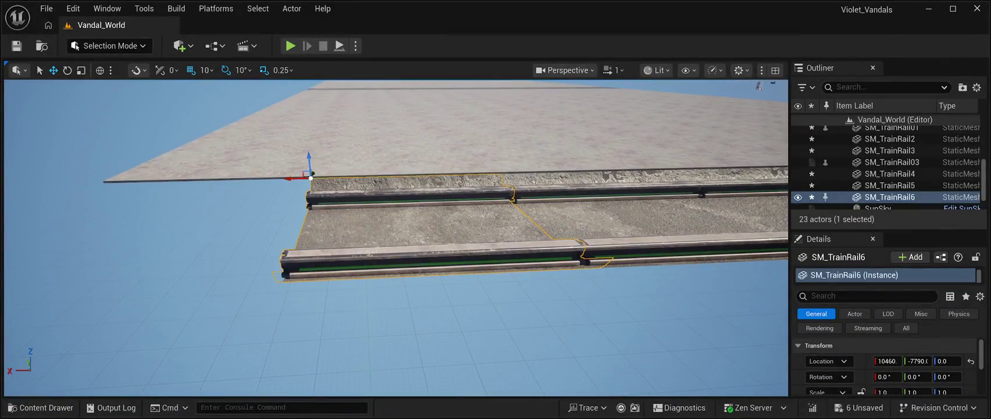
key(ctrl+d)
mouse_move(298, 178)
mouse_down()
mouse_move(139, 160)
mouse_move(80, 165)
mouse_up()
scroll(190, 178, up, 3)
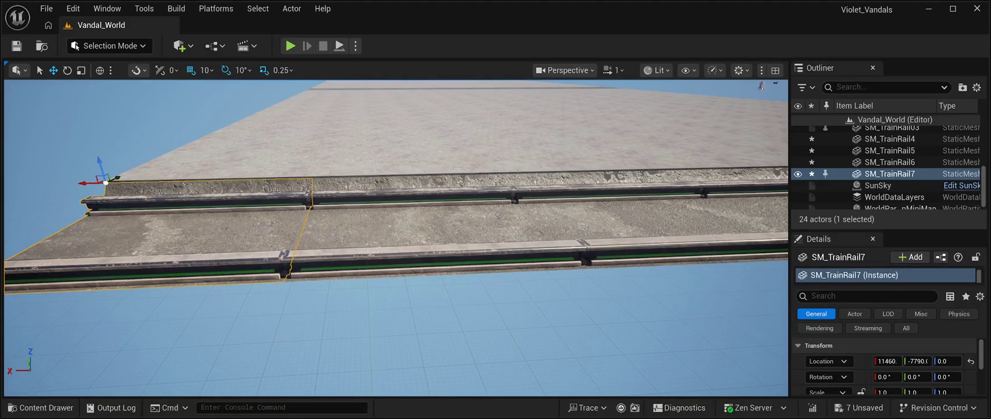
mouse_move(190, 178)
mouse_down()
mouse_move(210, 131)
mouse_move(212, 146)
mouse_move(214, 111)
mouse_move(217, 177)
mouse_up()
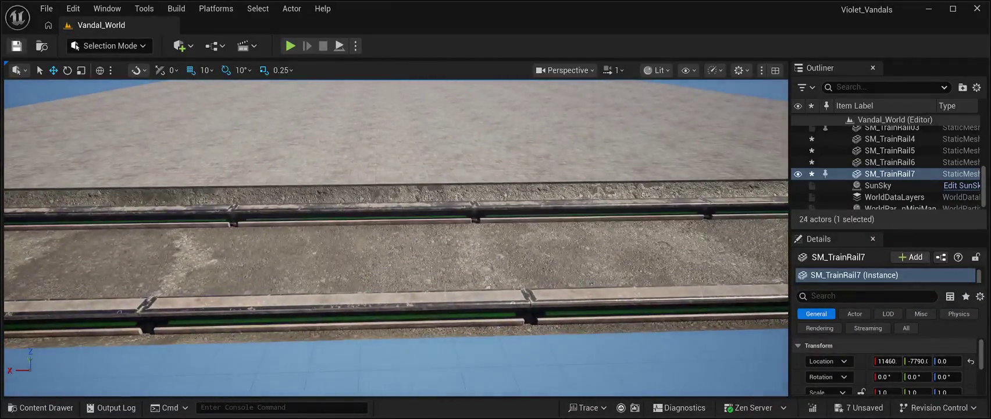
key(ctrl+s)
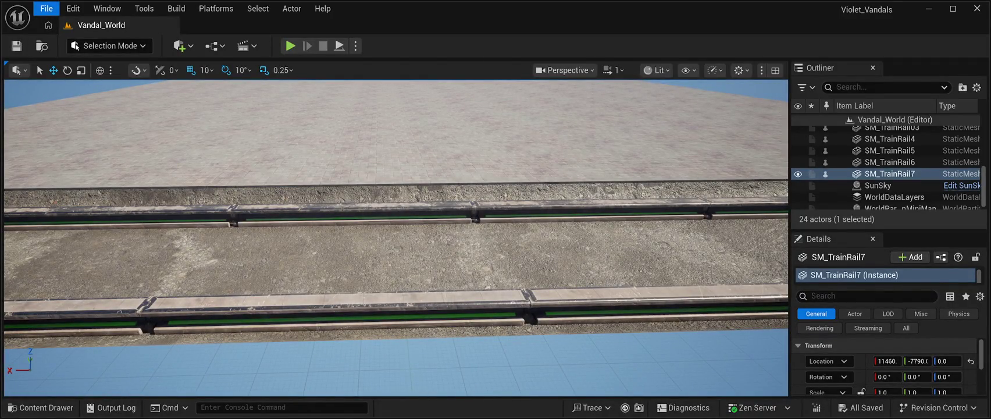
key(f)
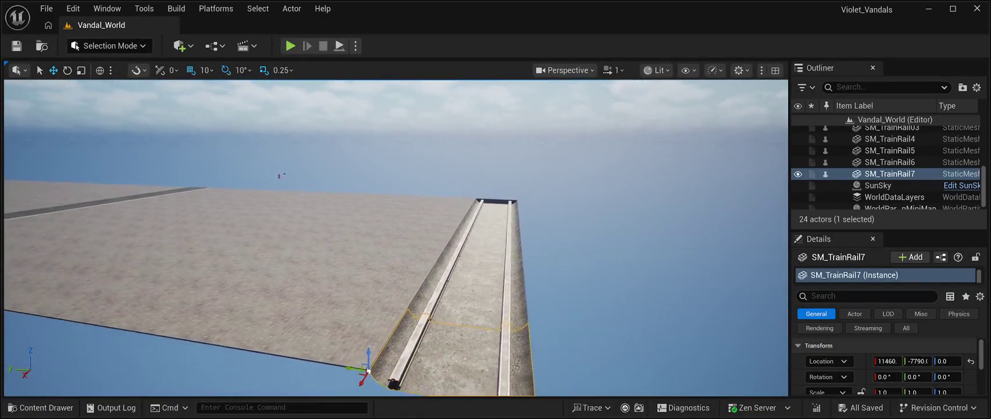
key(Escape)
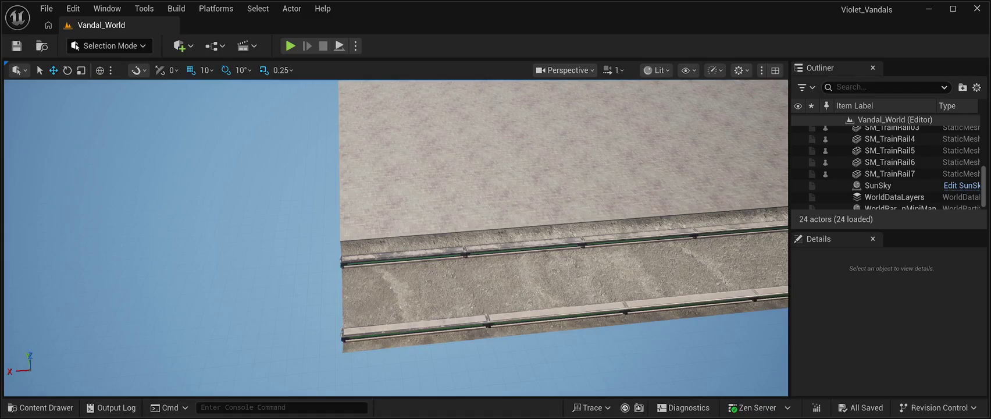
Paste SM_Train_Front into the level, save, and frame it in view
key(ctrl+v)
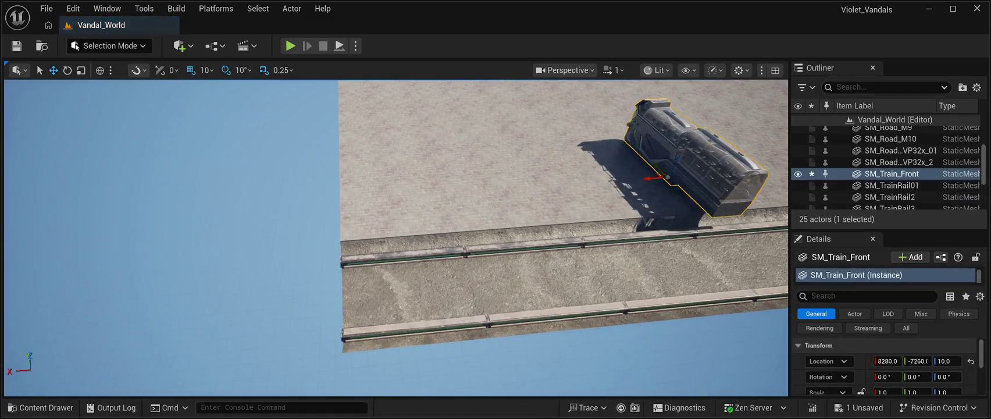
key(a)
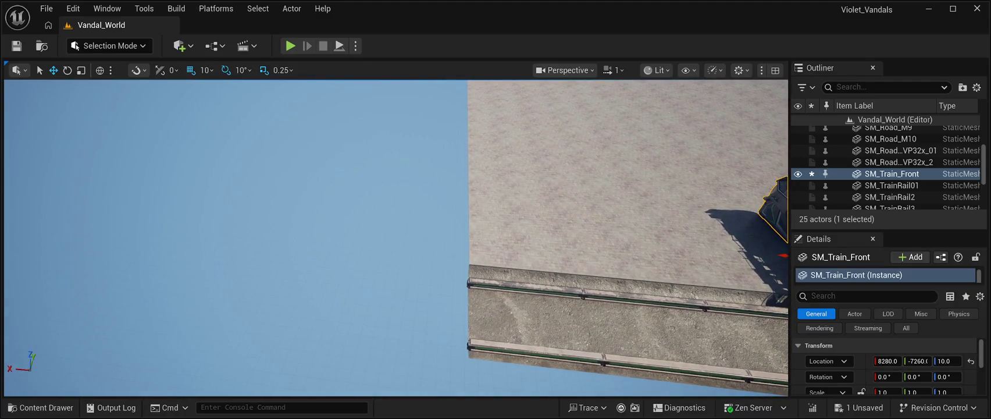
key(ctrl+s)
key(f)
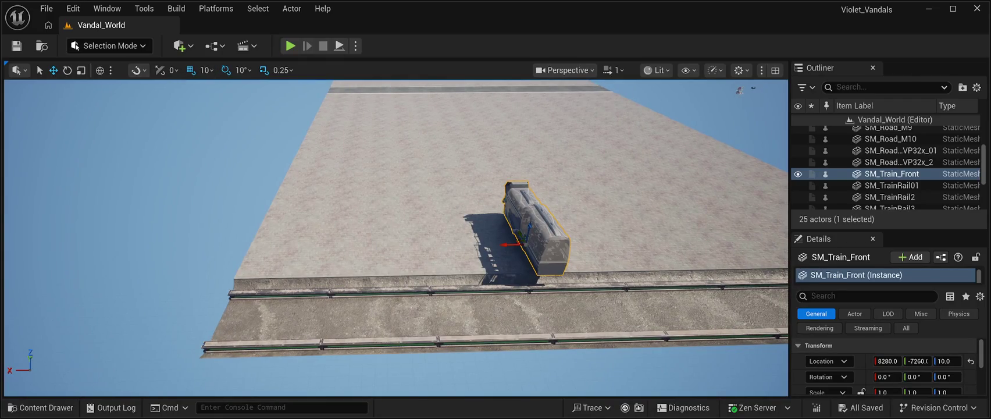
Rotate SM_Train_Front -90° on Z and move it onto the rails at Y -8380
click(67, 70)
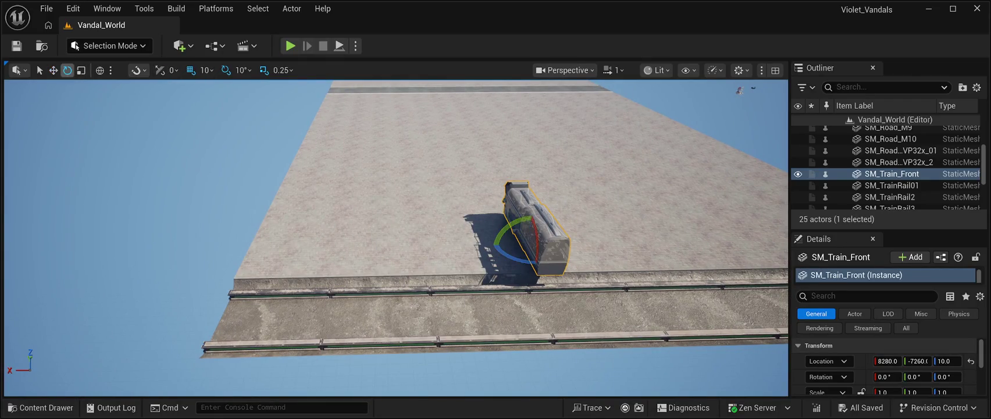
drag(493, 244, 544, 271)
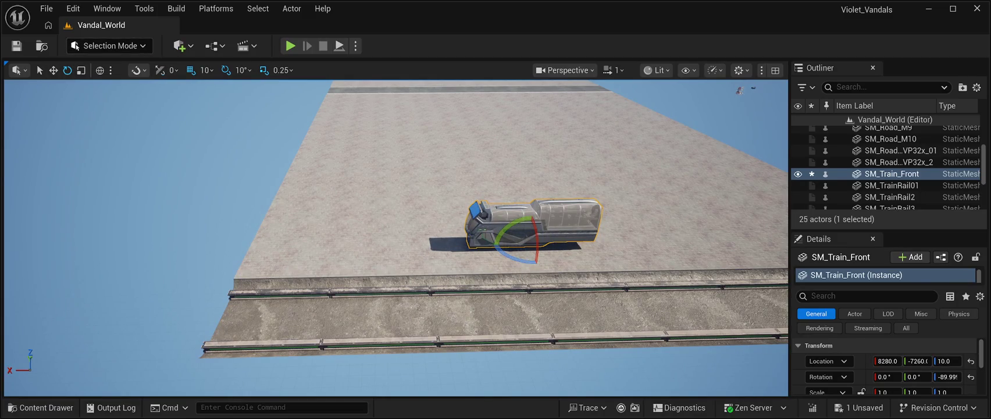
key(w)
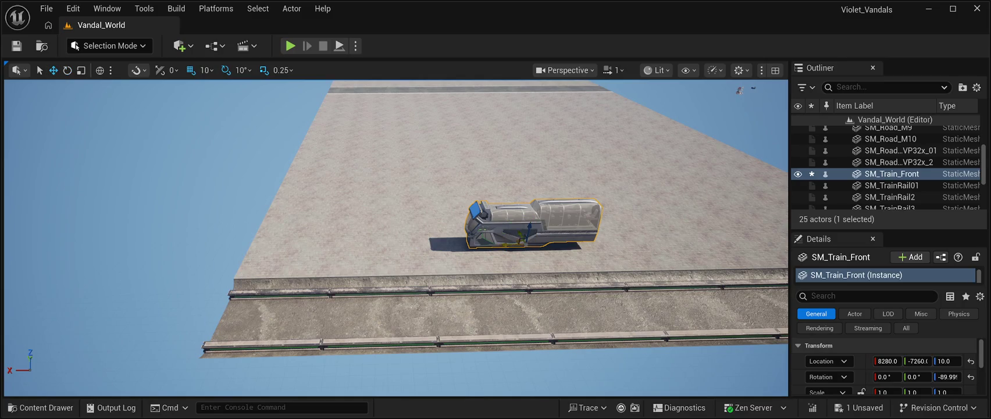
mouse_move(521, 236)
mouse_down()
mouse_move(511, 293)
mouse_move(546, 300)
mouse_move(459, 321)
mouse_move(430, 317)
mouse_move(410, 291)
mouse_up()
Frame SM_Train_Front and lift it to Z 340 above the rail trench
key(f)
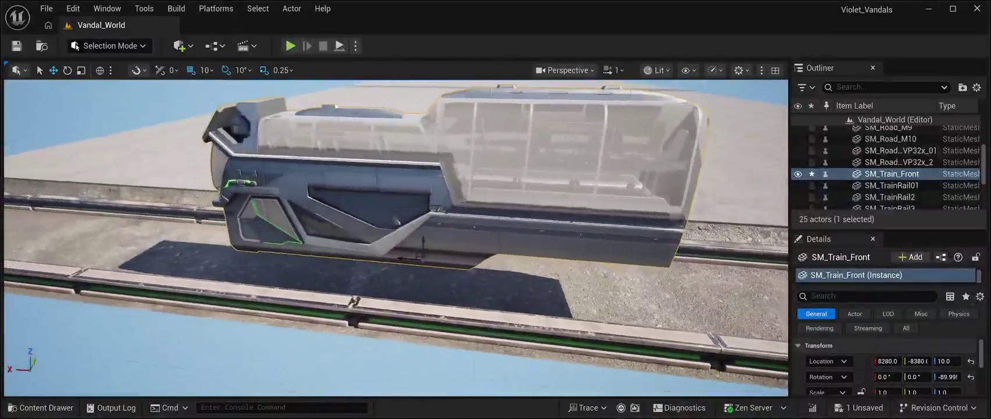
mouse_move(477, 240)
mouse_down()
mouse_move(476, 275)
mouse_move(122, 258)
mouse_move(99, 228)
mouse_move(107, 131)
mouse_move(87, 137)
mouse_move(105, 140)
mouse_up()
Centre the train sideways over the trench and lower it toward the rail
mouse_move(387, 195)
mouse_down()
mouse_move(465, 188)
mouse_move(664, 218)
mouse_move(495, 184)
mouse_move(303, 187)
mouse_up()
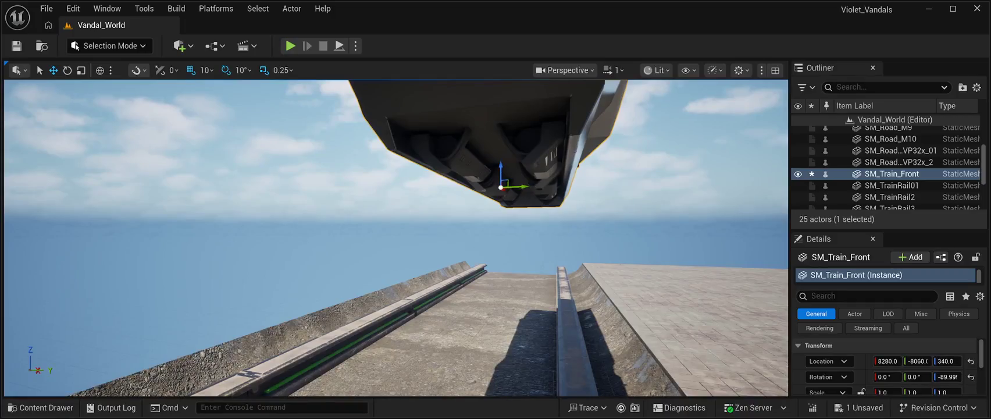
drag(524, 193, 578, 198)
drag(553, 165, 552, 192)
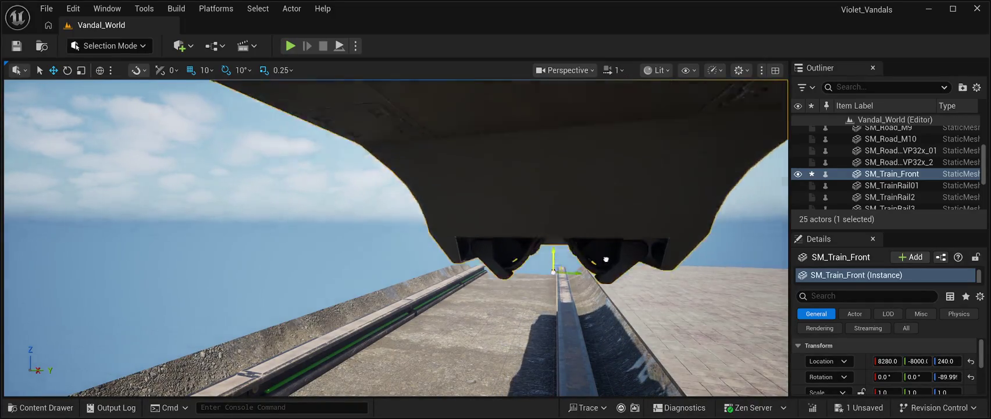
key(w)
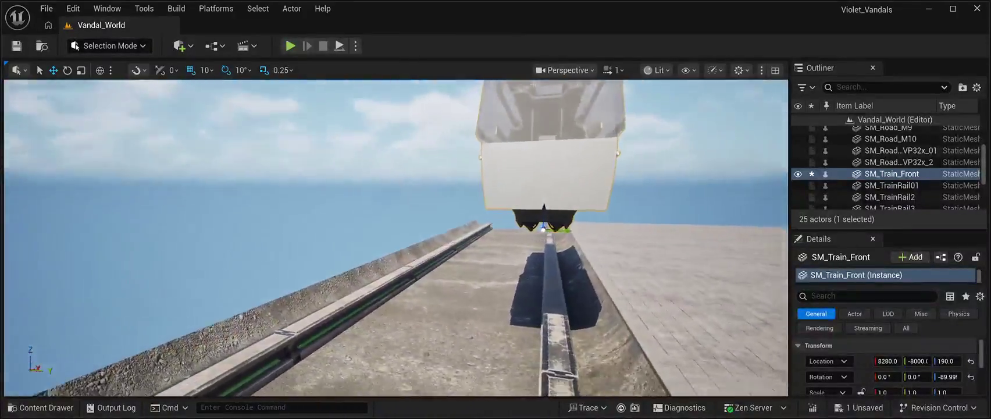
key(s)
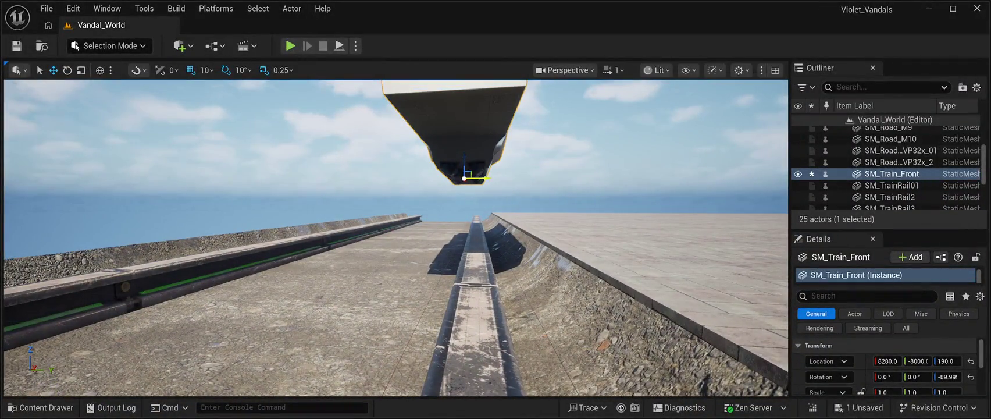
Drop the train onto the centre rail and fine-tune it to 8280, -7950, -50
drag(481, 178, 490, 180)
key(End)
mouse_move(494, 246)
mouse_down()
mouse_move(442, 274)
mouse_move(442, 290)
mouse_move(460, 300)
mouse_move(430, 298)
mouse_up()
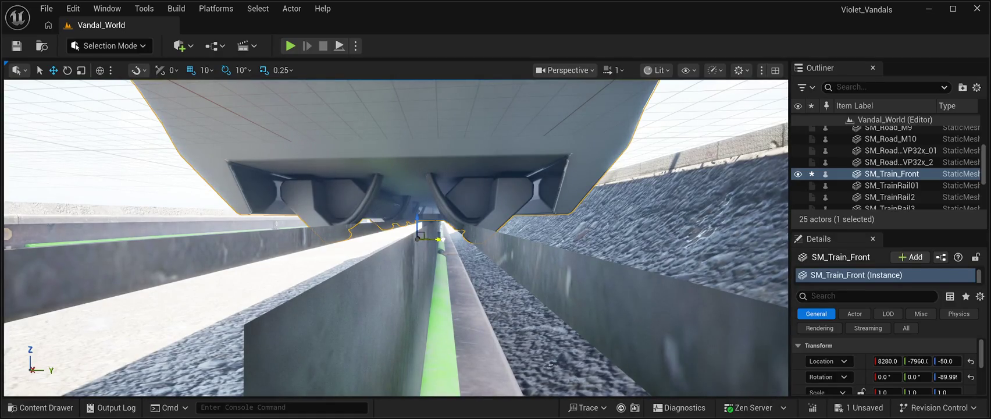
mouse_move(441, 238)
mouse_down()
mouse_move(449, 239)
mouse_move(430, 221)
mouse_move(418, 245)
mouse_move(482, 221)
mouse_up()
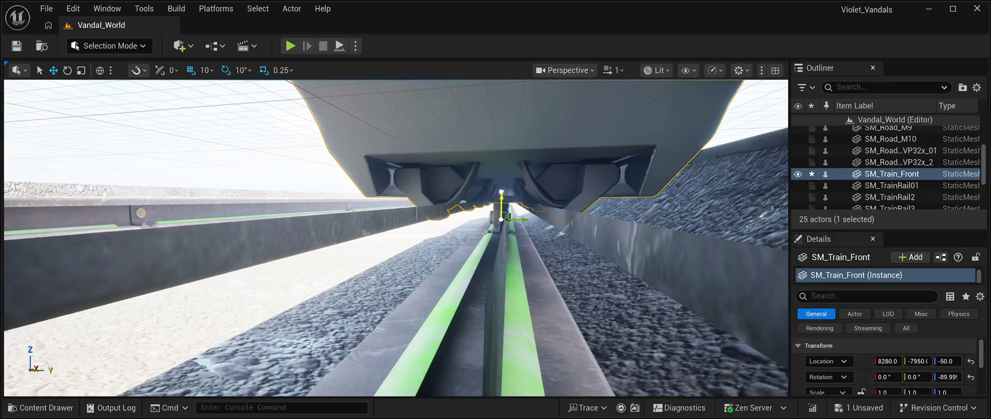
drag(502, 204, 501, 202)
mouse_move(500, 232)
mouse_down()
mouse_move(453, 238)
mouse_move(462, 180)
mouse_move(465, 215)
mouse_move(395, 221)
mouse_up()
key(Escape)
click(395, 221)
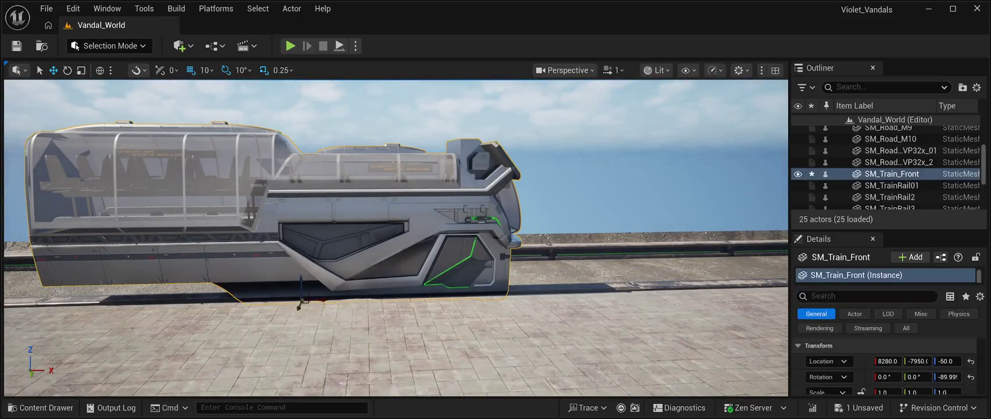
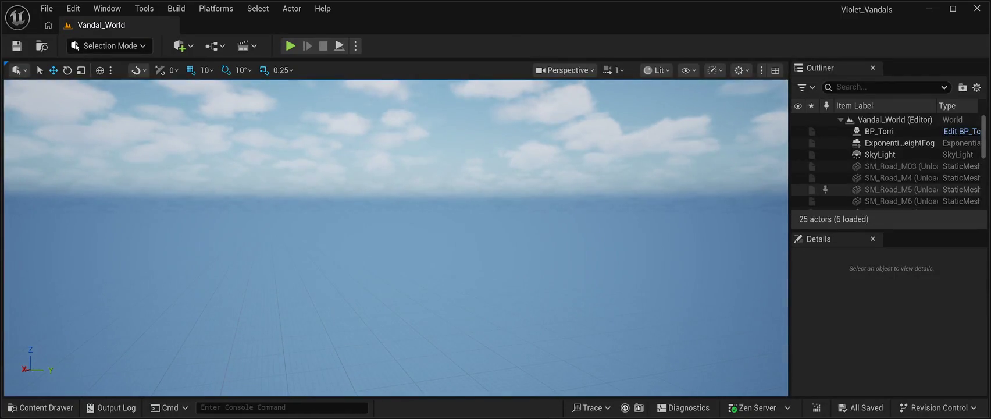
Select SM_Road_M5 and SM_TrainRail6 in the Outliner, then scroll back up the list
click(900, 189)
scroll(889, 167, down, 8)
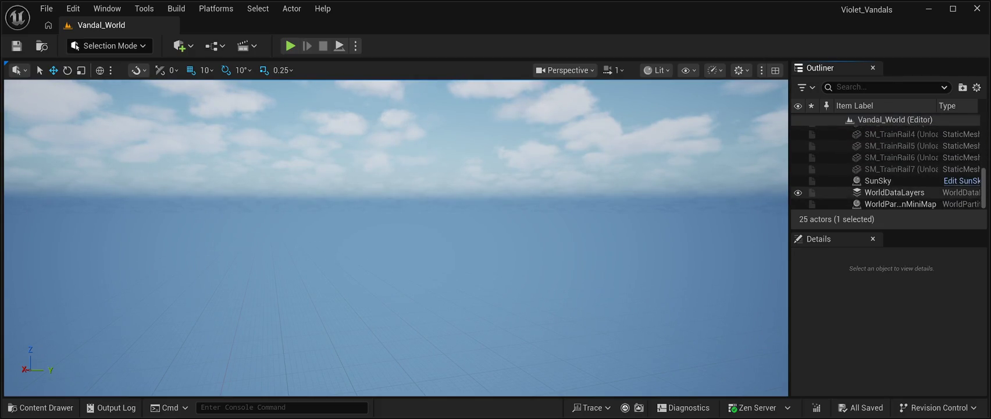
click(901, 169)
click(901, 157)
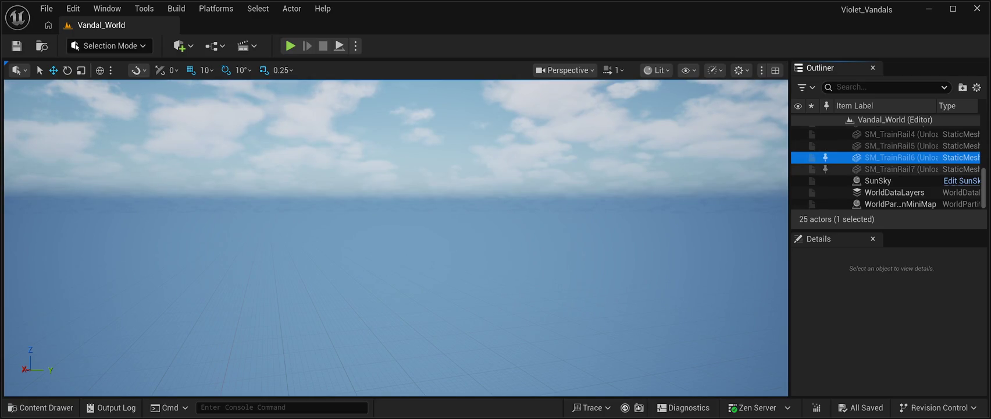
scroll(888, 168, up, 3)
scroll(889, 166, down, 1)
scroll(888, 168, up, 3)
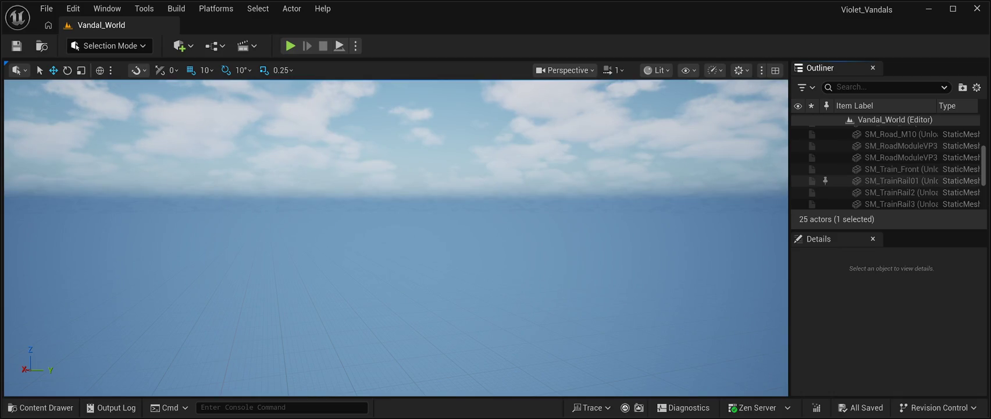
scroll(888, 184, up, 2)
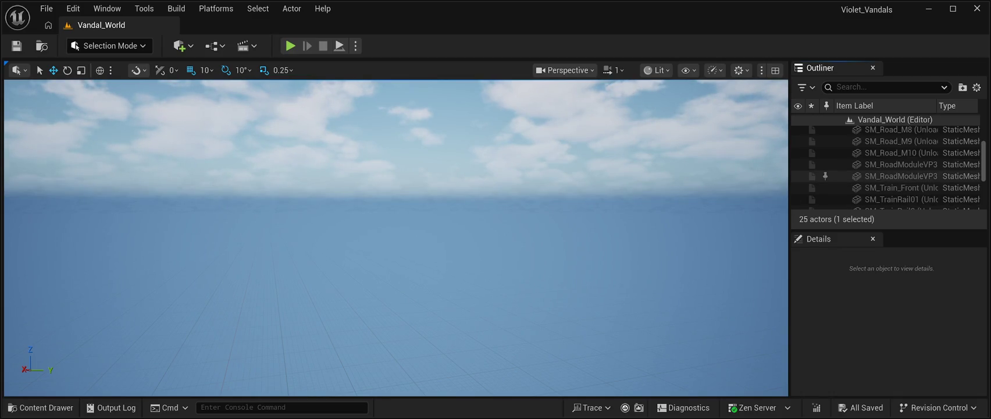
scroll(888, 174, up, 5)
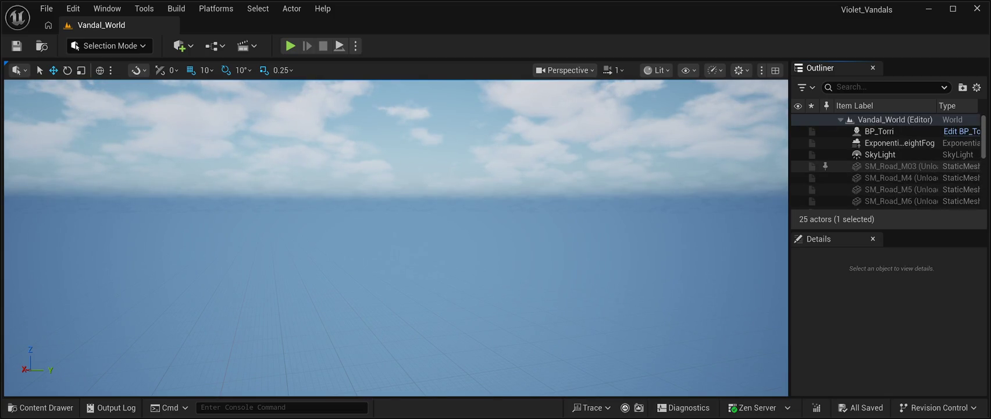
Multi-select road actors SM_Road_M03 through SM_Road_M10, two road modules, and SM_Train_Front
click(896, 166)
ctrl+click(896, 177)
ctrl+click(896, 189)
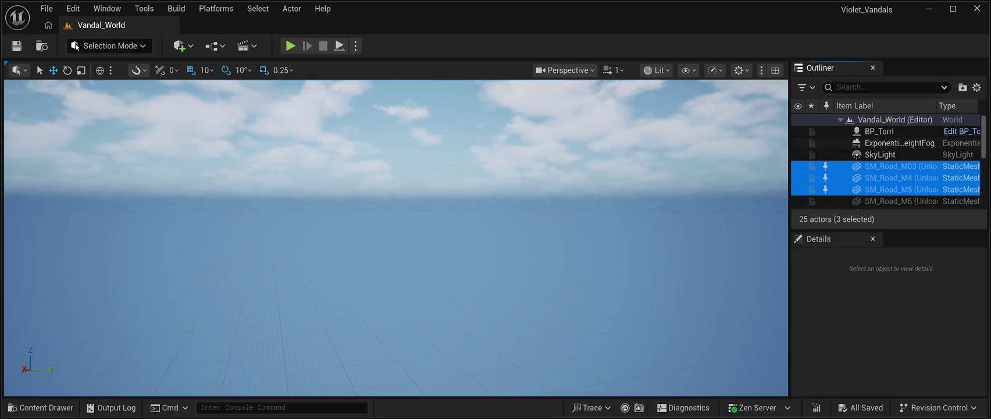
scroll(888, 169, down, 2)
ctrl+click(896, 175)
ctrl+click(895, 186)
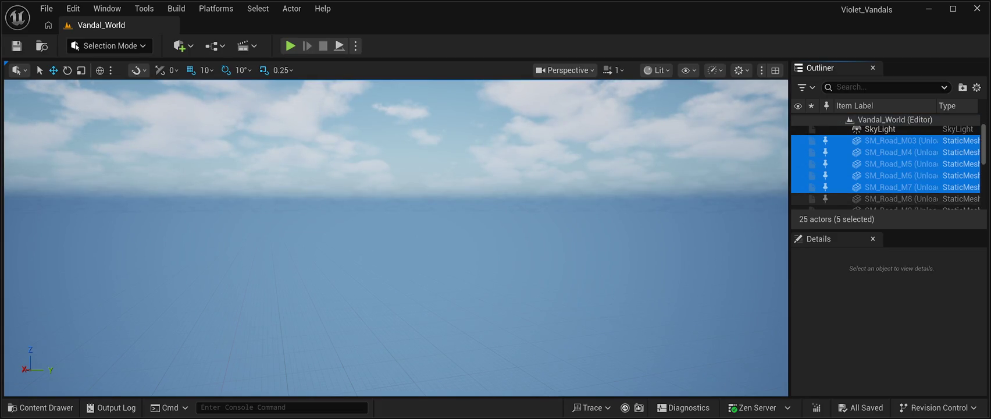
scroll(888, 169, down, 3)
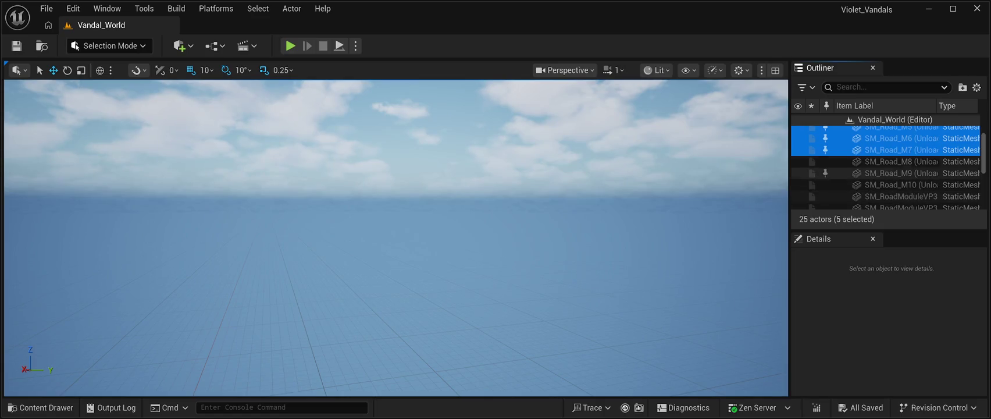
ctrl+click(896, 161)
ctrl+click(896, 172)
ctrl+click(895, 185)
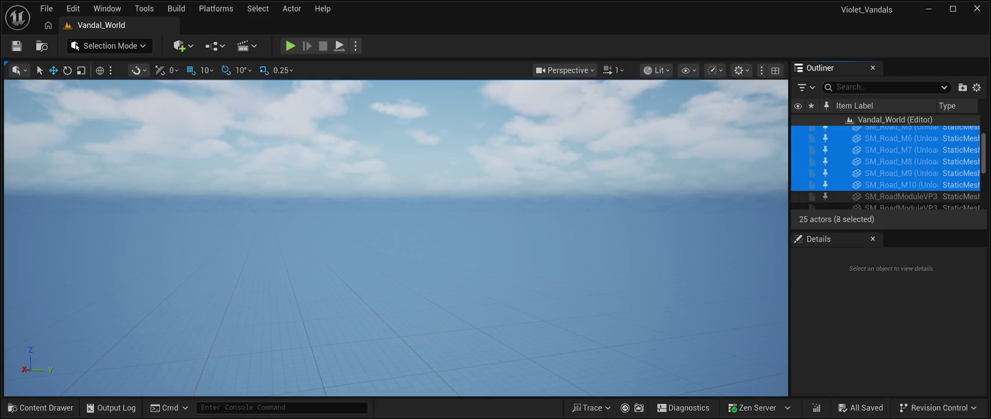
scroll(888, 169, down, 5)
ctrl+click(895, 141)
ctrl+click(896, 151)
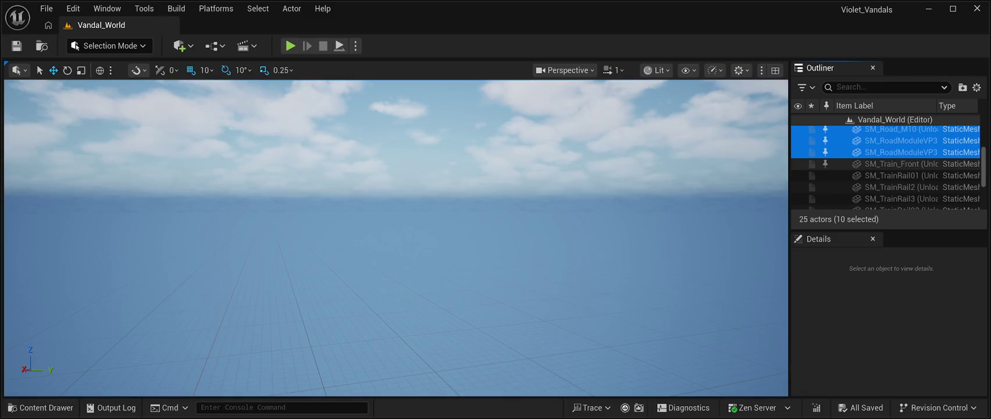
ctrl+click(895, 163)
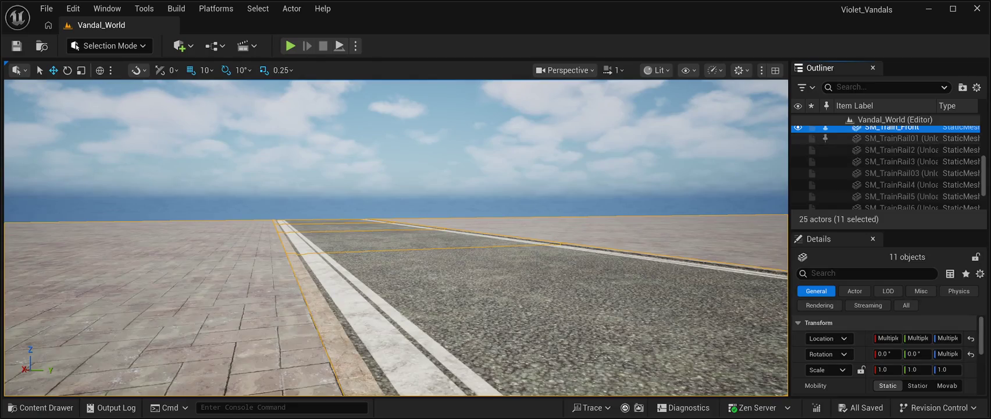
Add rail actors SM_TrainRail01 through SM_TrainRail7 and load the whole selection into the level
ctrl+click(895, 138)
ctrl+click(895, 150)
ctrl+click(895, 162)
ctrl+click(896, 173)
ctrl+click(896, 185)
ctrl+click(896, 196)
scroll(888, 167, down, 2)
ctrl+click(896, 171)
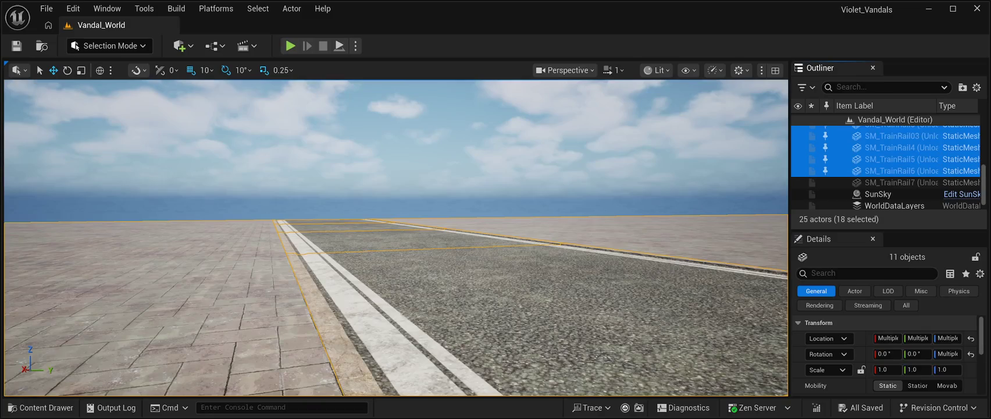
ctrl+click(895, 182)
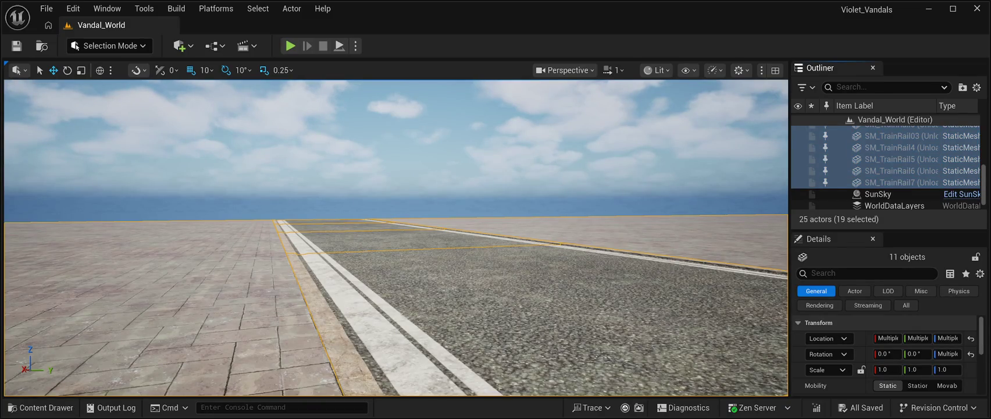
click(896, 159)
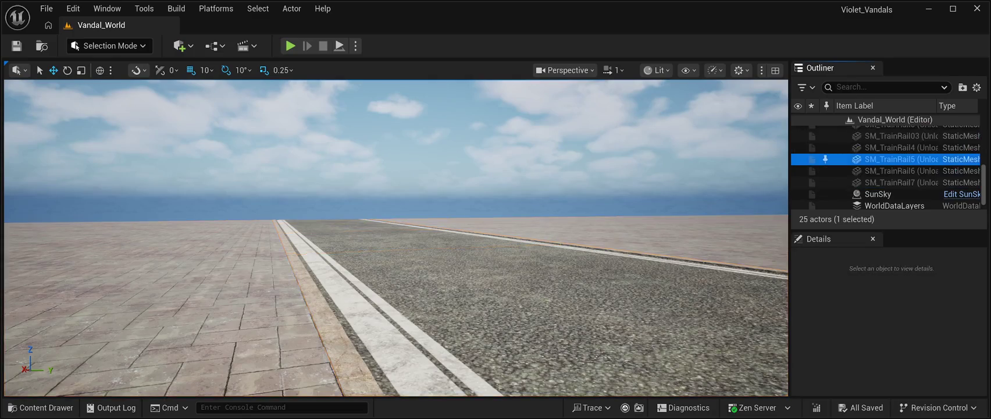
Select the rail actors SM_TrainRail01 to SM_TrainRail7 and frame them in the viewport
scroll(888, 166, up, 3)
click(895, 175)
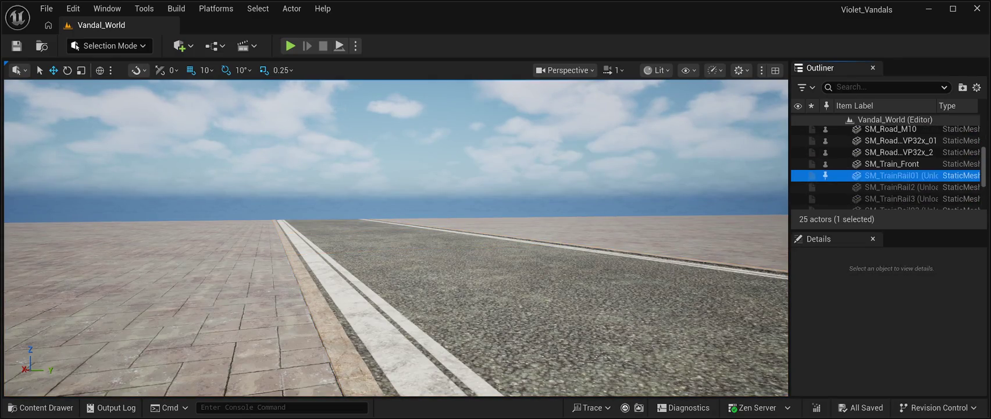
ctrl+click(896, 186)
ctrl+click(896, 198)
scroll(888, 165, down, 3)
ctrl+click(895, 154)
key(f)
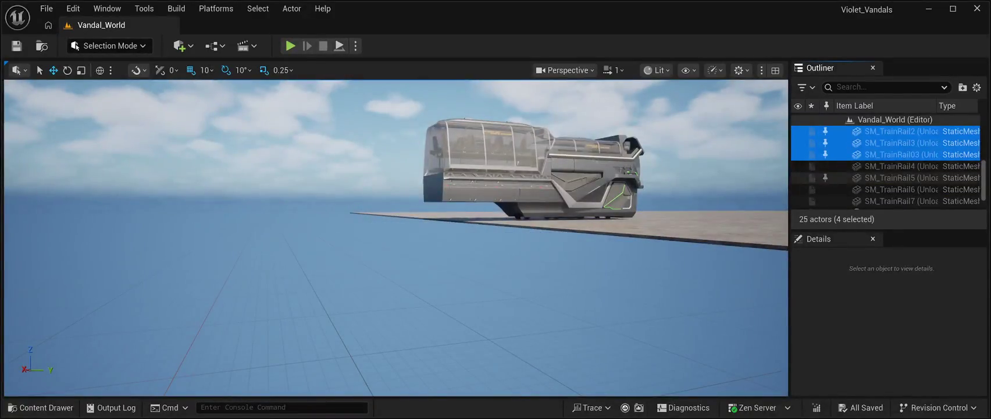
ctrl+click(895, 165)
ctrl+click(896, 178)
ctrl+click(897, 189)
ctrl+click(896, 200)
scroll(896, 201, down, 2)
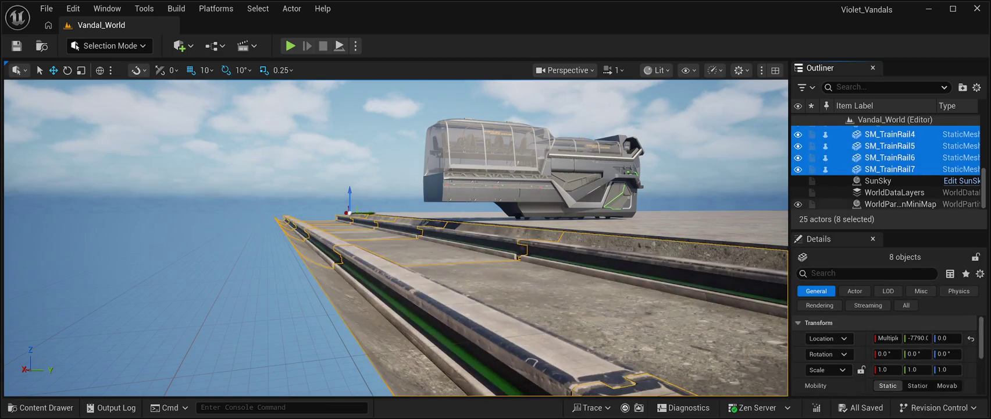
Frame SM_Train_Front, shift it toward the rails, and rotate it -90° on Z along the track
click(512, 193)
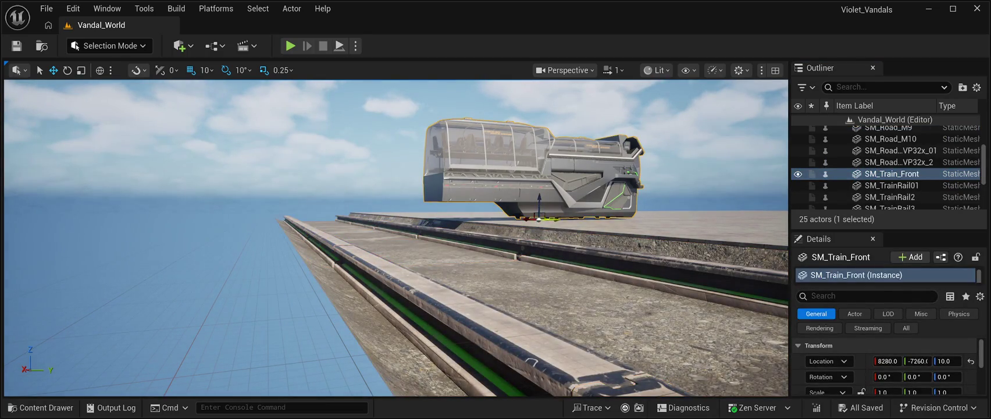
key(f)
drag(498, 223, 460, 220)
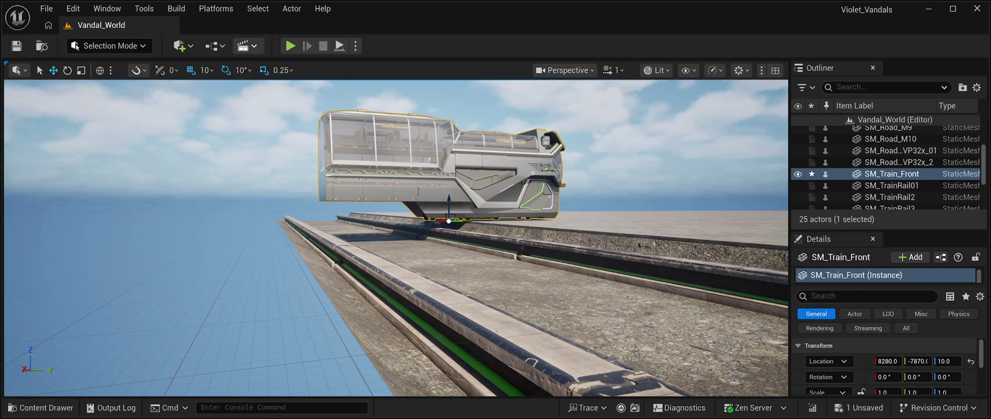
click(68, 71)
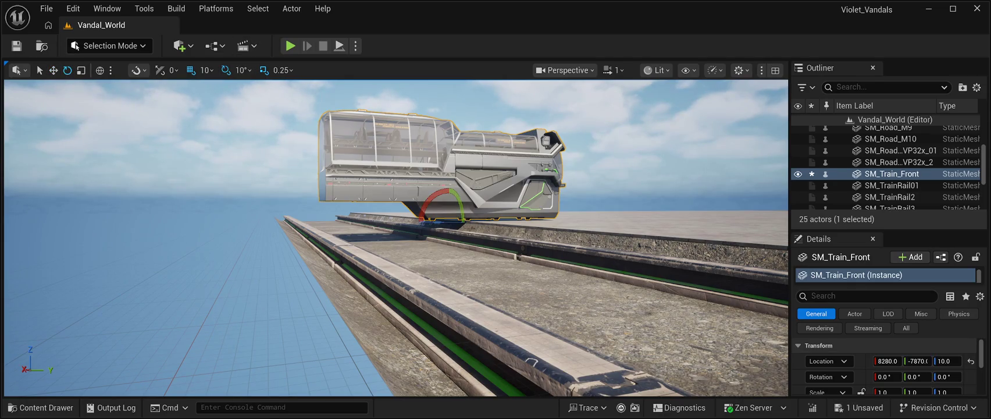
drag(442, 222, 465, 222)
drag(445, 223, 375, 242)
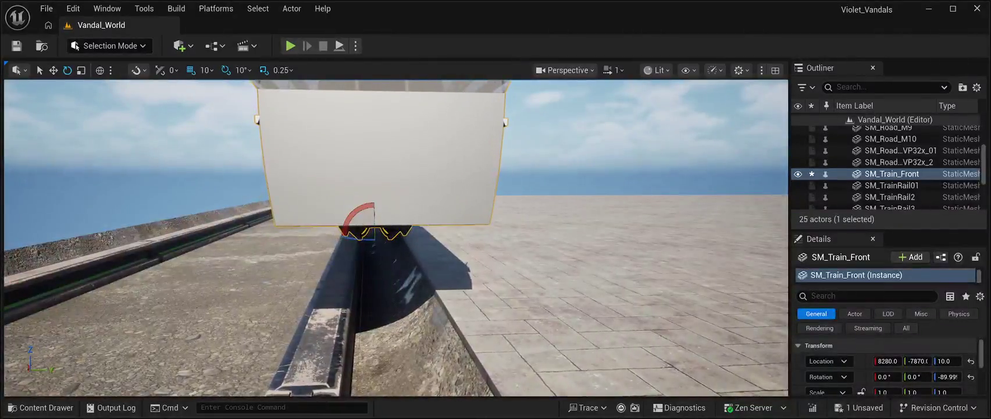
Lower the train onto the rail, slide it along X, and duplicate it as SM_Train_Front2
key(w)
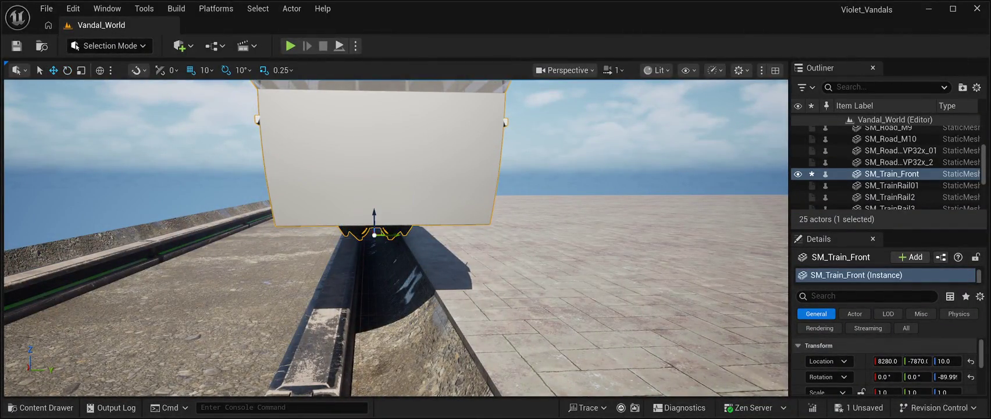
mouse_move(384, 235)
mouse_down()
mouse_move(347, 239)
mouse_move(349, 255)
mouse_move(350, 232)
mouse_up()
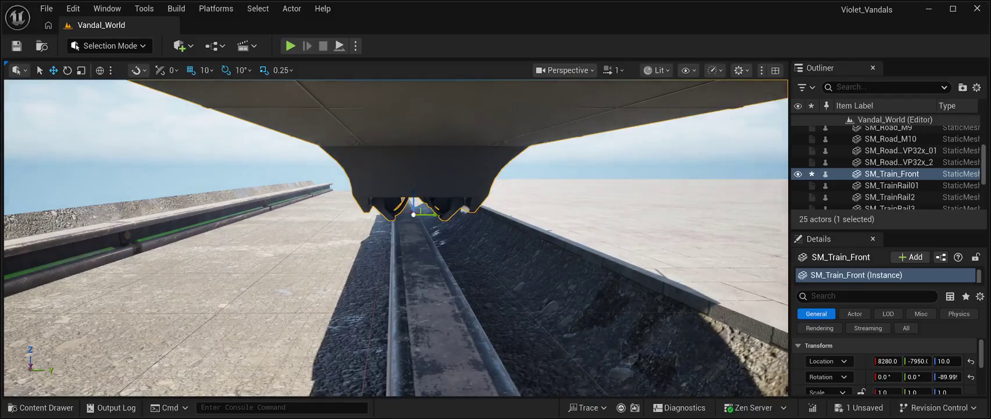
mouse_move(413, 197)
mouse_down()
mouse_move(423, 231)
mouse_move(409, 225)
mouse_up()
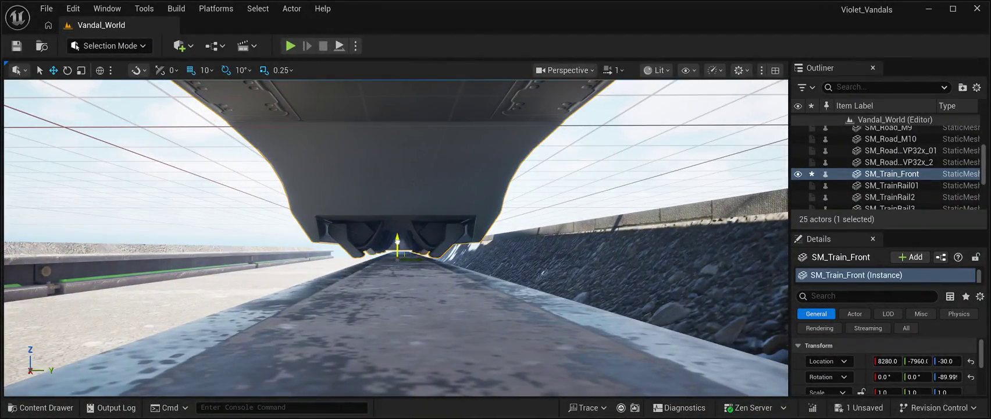
drag(397, 239, 398, 246)
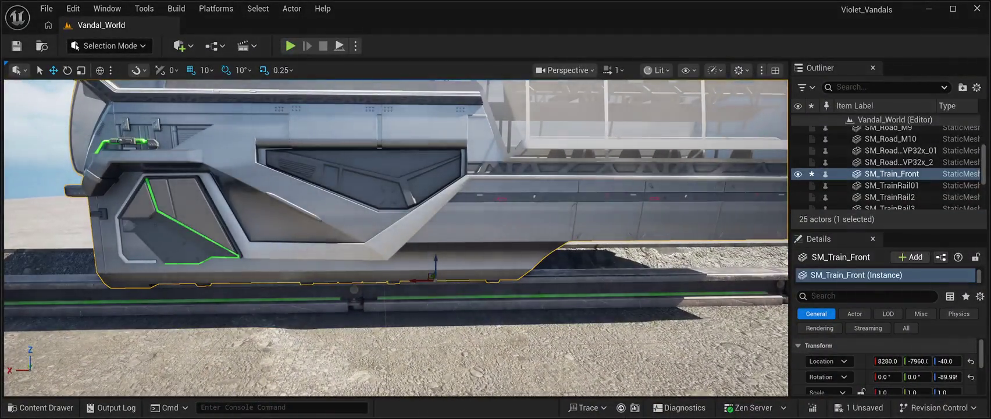
drag(431, 276, 192, 278)
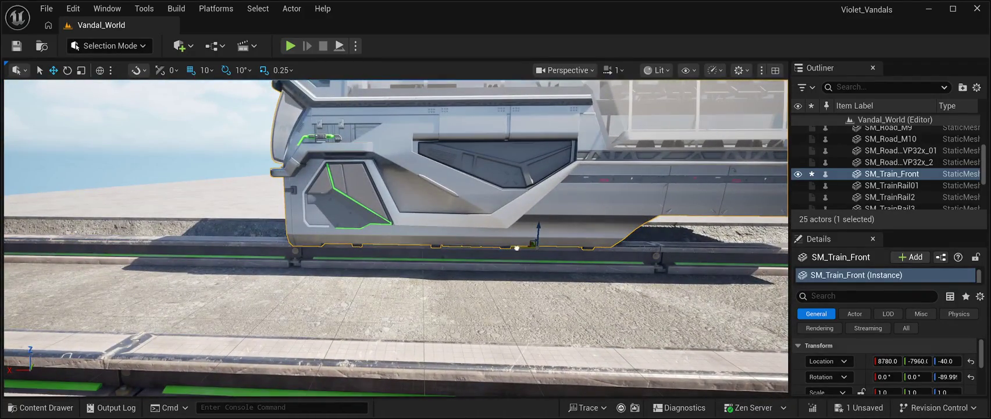
mouse_move(517, 247)
mouse_down()
mouse_move(344, 224)
mouse_move(169, 221)
mouse_move(233, 221)
mouse_move(210, 221)
mouse_up()
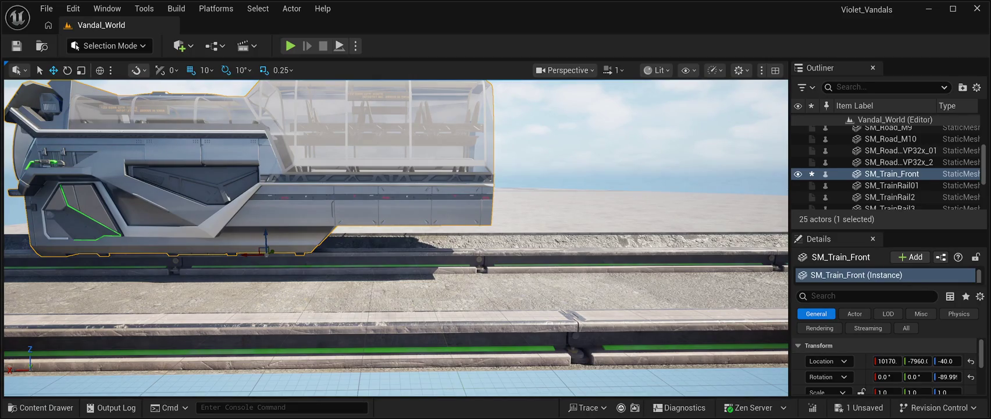
key(ctrl+d)
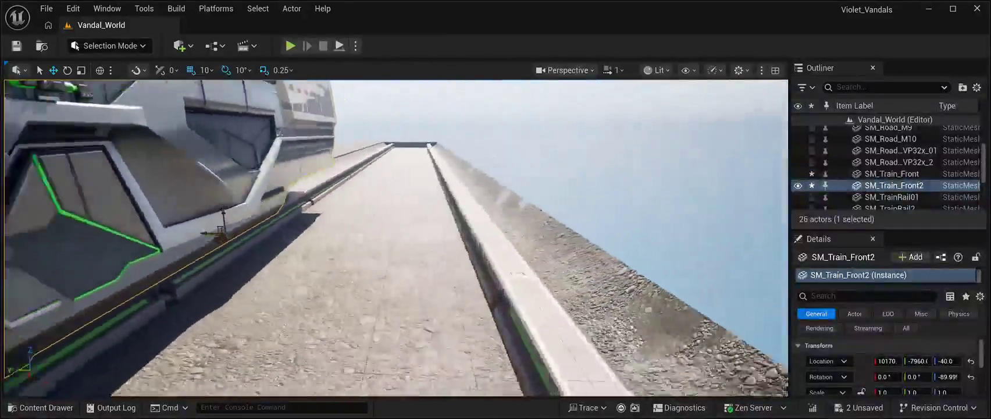
Move SM_Train_Front2 onto the neighbouring rail and rotate it 180° to face the other way
key(f)
drag(342, 242, 462, 234)
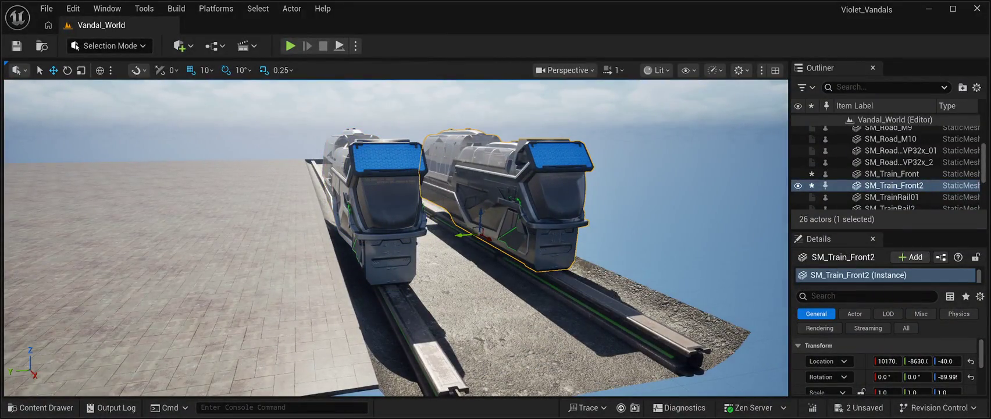
click(67, 70)
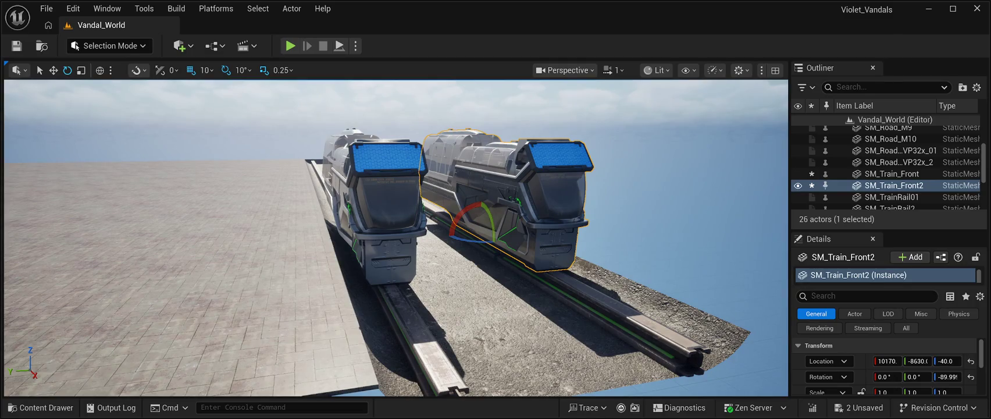
drag(474, 240, 381, 236)
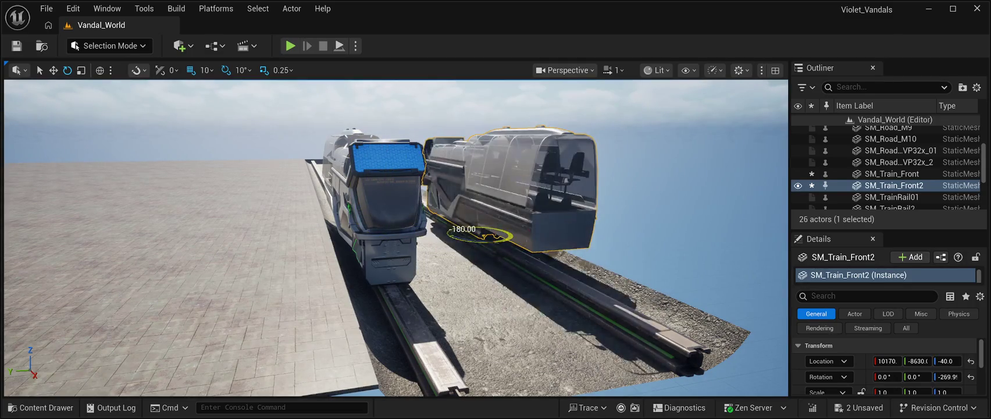
Centre SM_Train_Front2 on its rail at 4180, -8620, -40, then save the level
key(w)
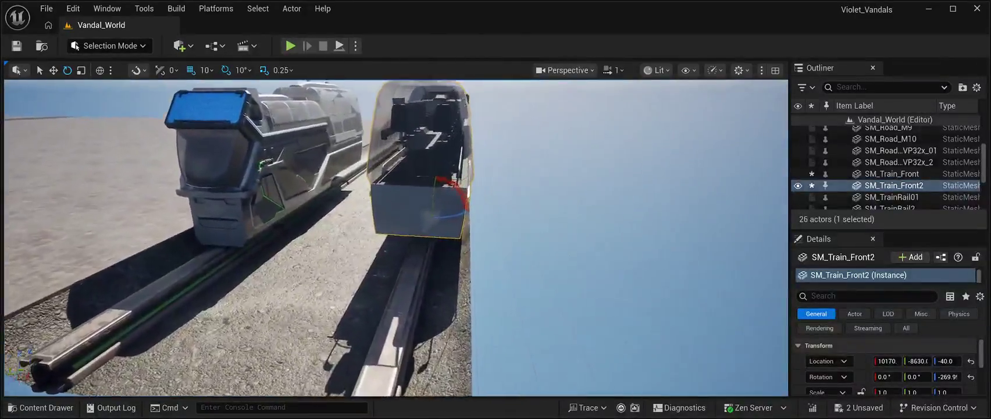
key(w)
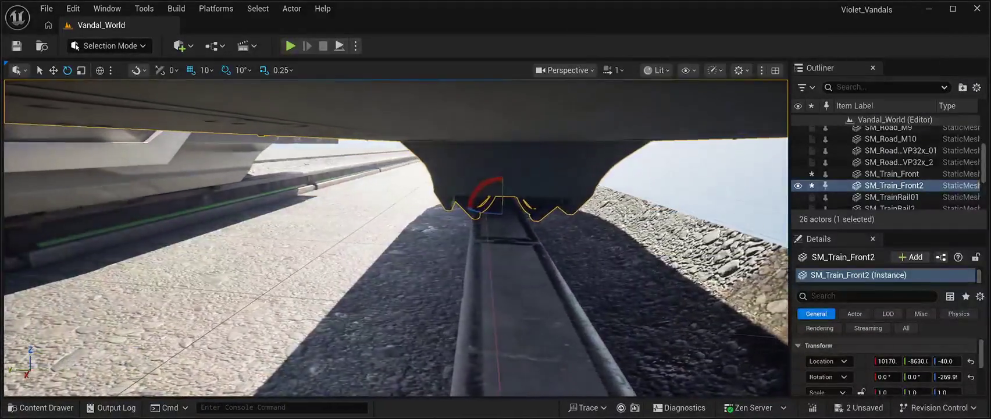
key(w)
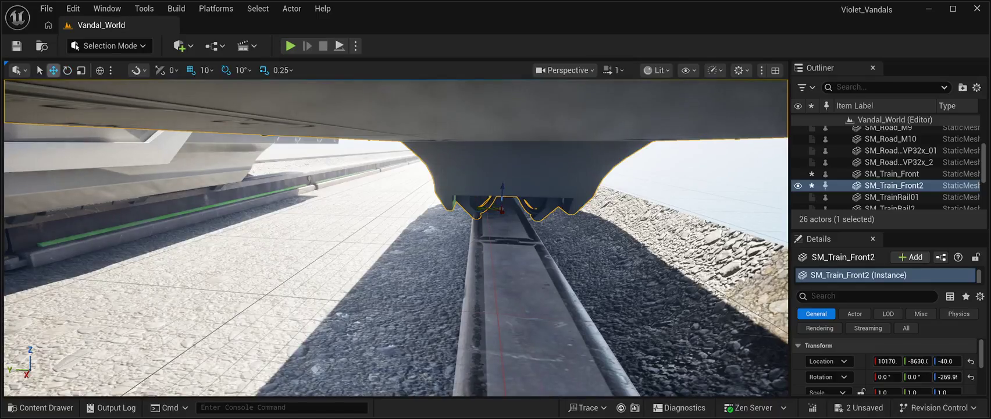
mouse_move(485, 209)
mouse_down()
mouse_move(407, 212)
mouse_move(396, 227)
mouse_move(756, 228)
mouse_up()
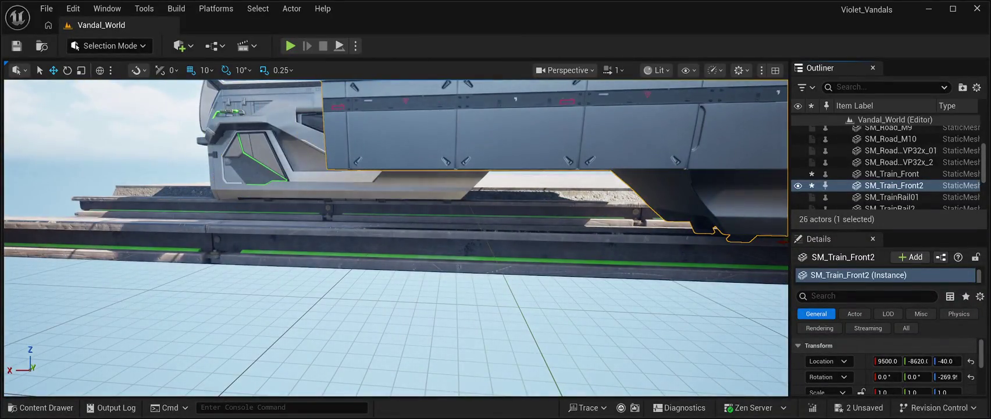
mouse_move(396, 233)
mouse_down()
mouse_move(419, 192)
mouse_move(407, 224)
mouse_move(378, 233)
mouse_move(401, 227)
mouse_move(445, 255)
mouse_move(468, 235)
mouse_move(403, 261)
mouse_move(658, 215)
mouse_move(453, 277)
mouse_move(501, 279)
mouse_move(515, 293)
mouse_move(494, 303)
mouse_move(380, 232)
mouse_move(424, 213)
mouse_move(348, 191)
mouse_up()
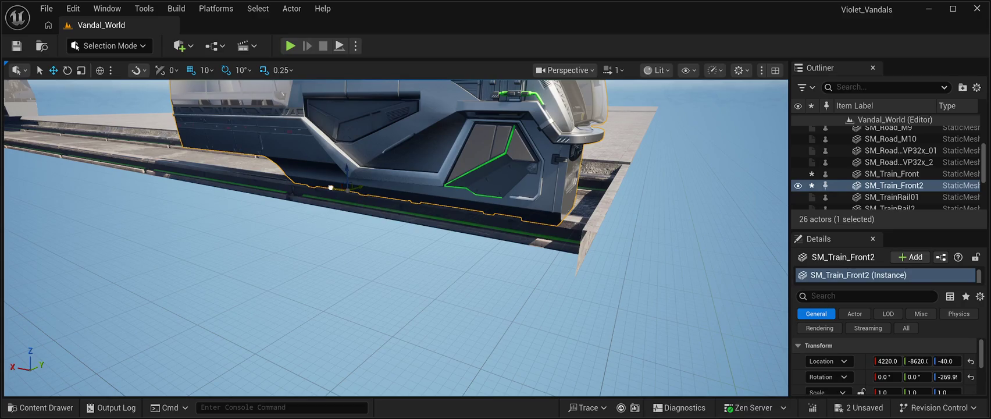
drag(332, 186, 341, 190)
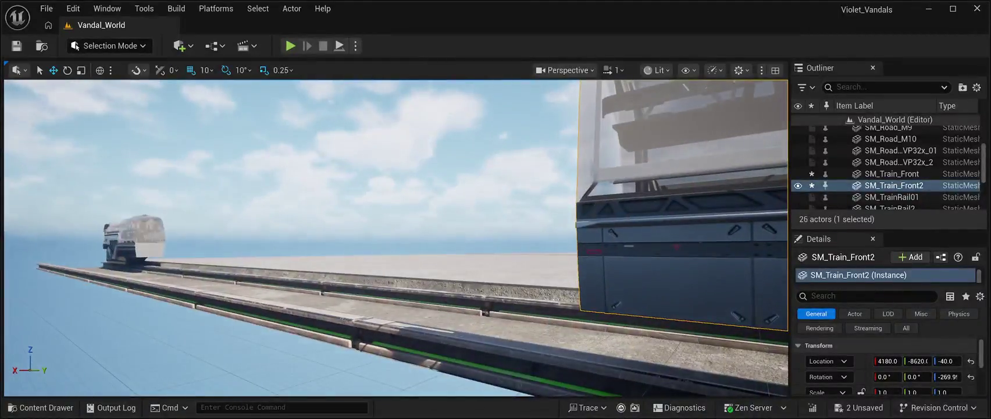
click(16, 46)
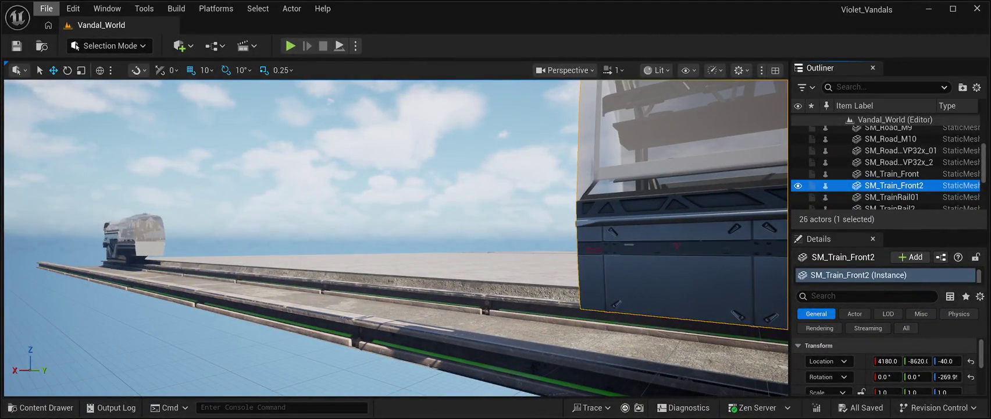
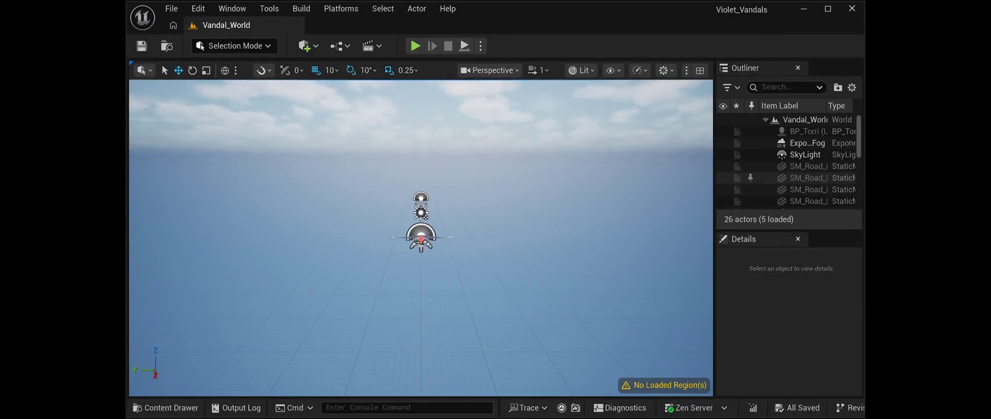
Tilt the Vandal_World view up toward the sky and back down to the horizon
scroll(785, 163, down, 5)
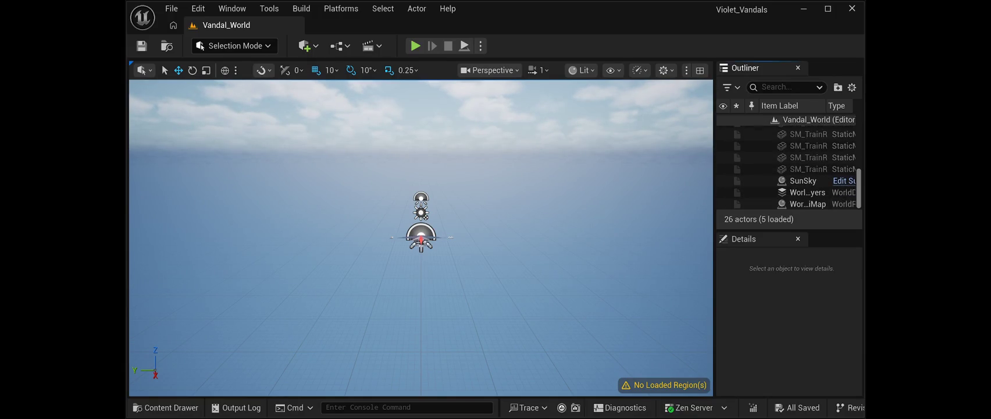
drag(421, 244, 448, 187)
scroll(785, 163, up, 3)
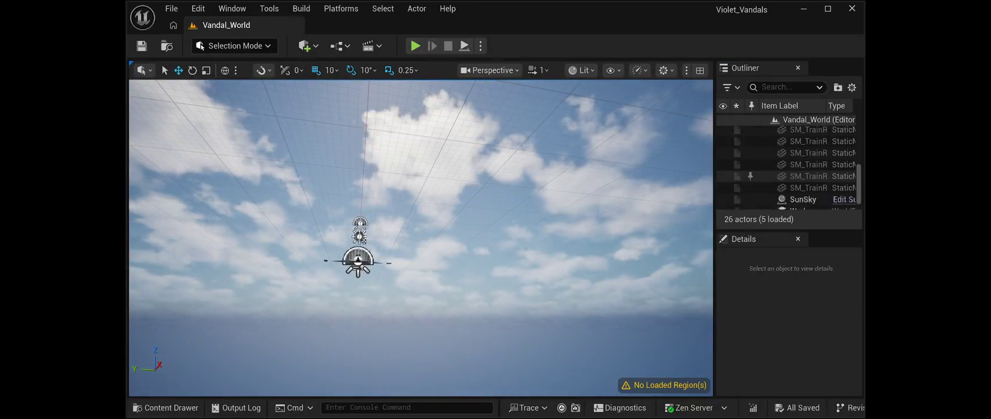
scroll(789, 161, up, 2)
mouse_move(419, 232)
mouse_down()
mouse_move(426, 219)
mouse_move(429, 238)
mouse_up()
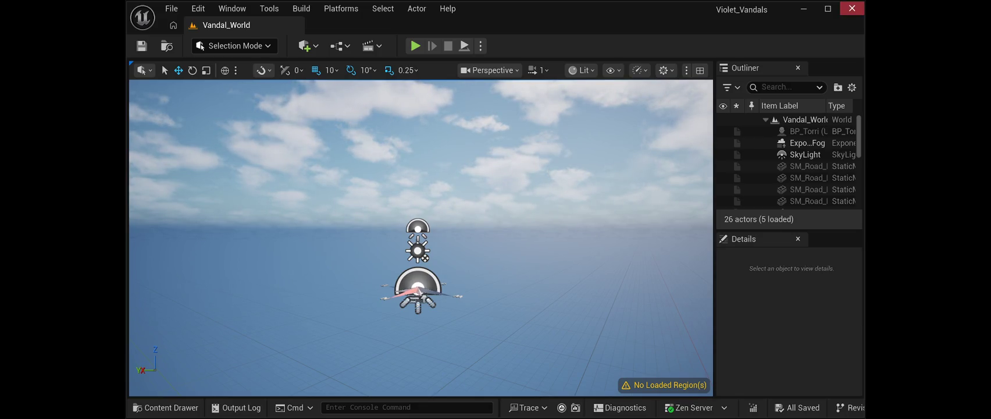
Minimize the editor, then glance at the File menu and dismiss it
click(852, 9)
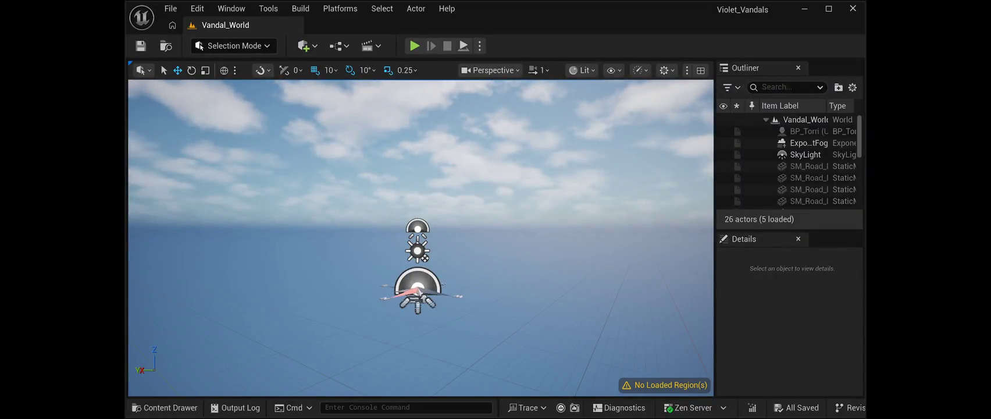
scroll(786, 184, down, 5)
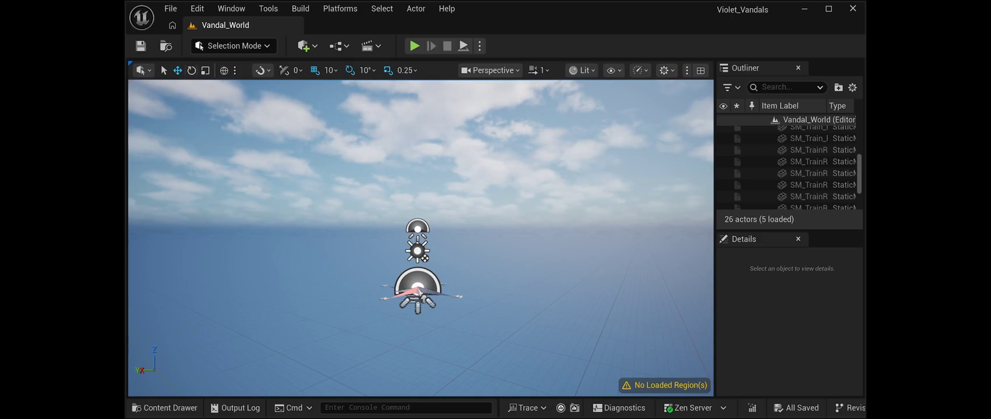
click(171, 8)
key(Escape)
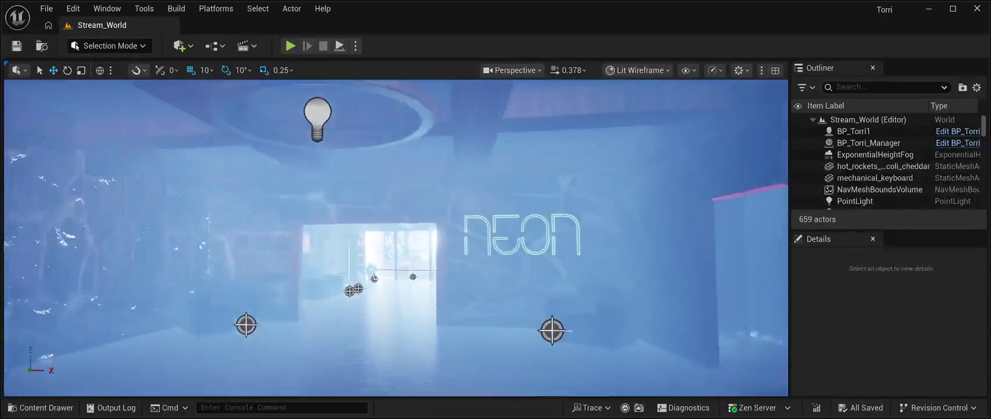
Check the Stream_World project's File menu and close it without choosing a command
scroll(873, 168, down, 5)
scroll(873, 168, down, 3)
click(47, 8)
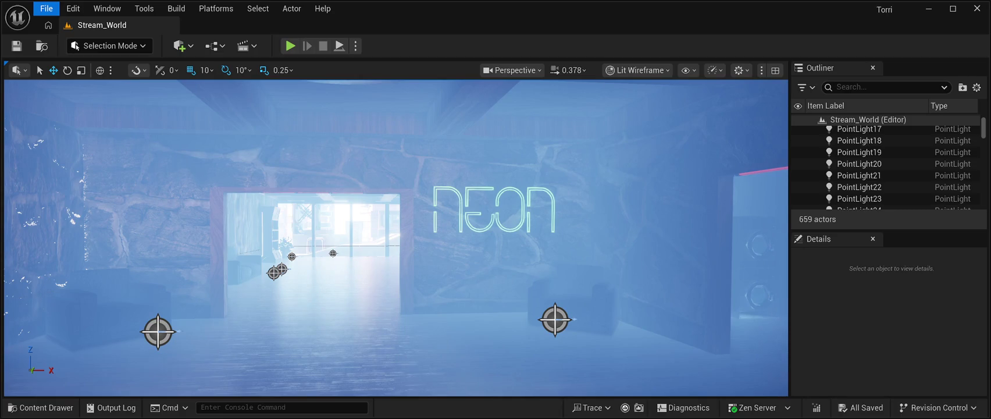
key(Escape)
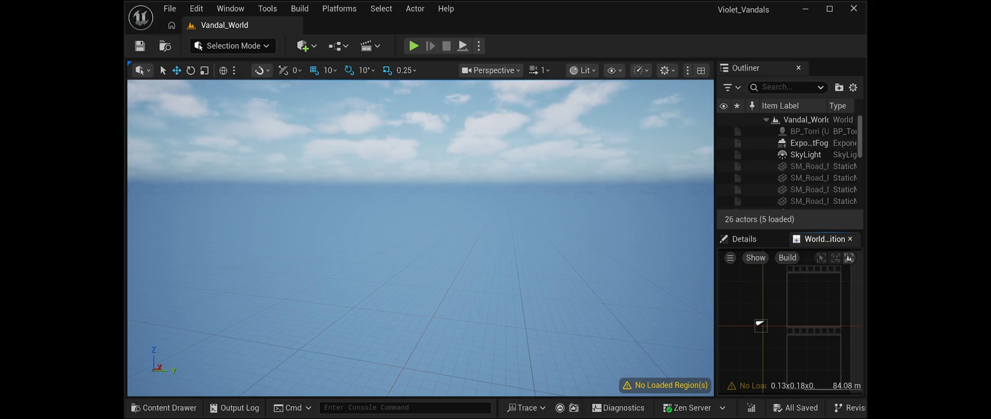
click(230, 9)
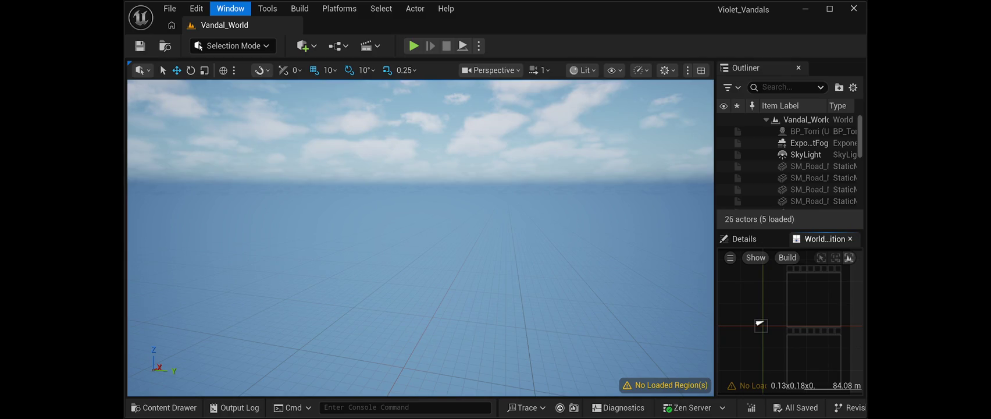
key(Escape)
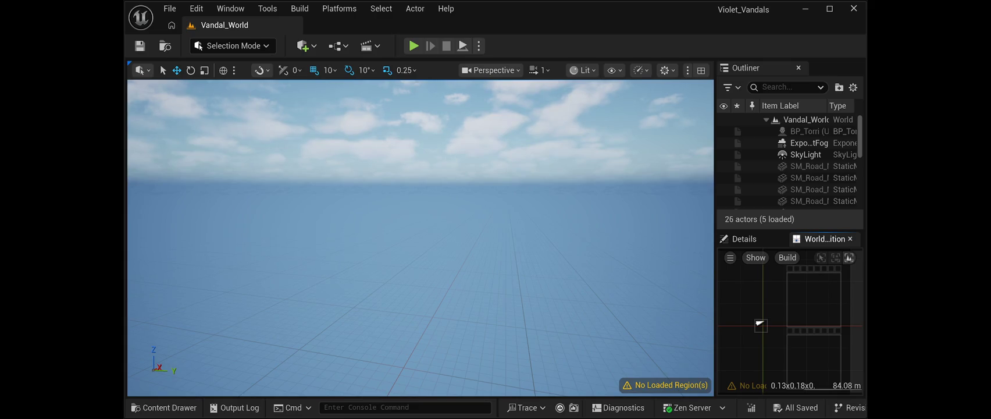
click(230, 8)
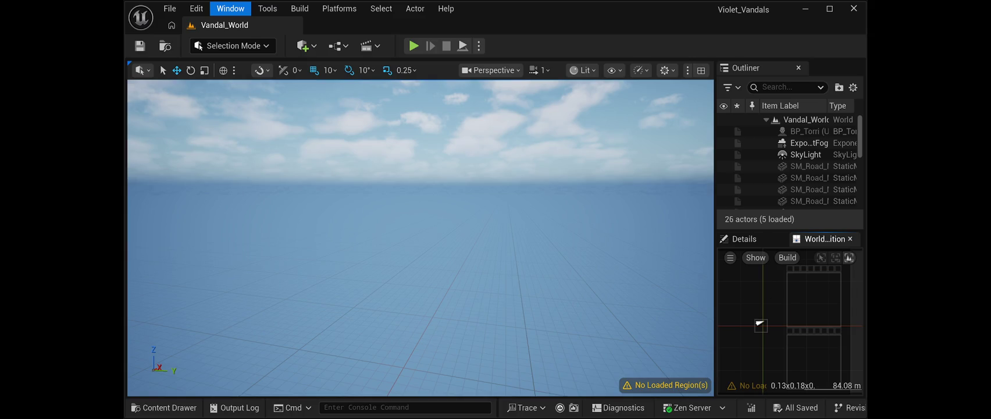
key(Escape)
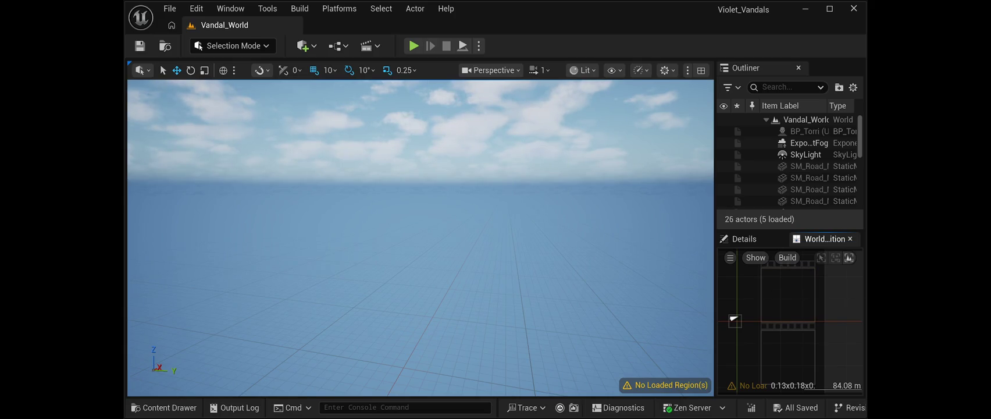
Mark the area around the road tiles on the World Partition map and jump the view there
drag(778, 292, 779, 329)
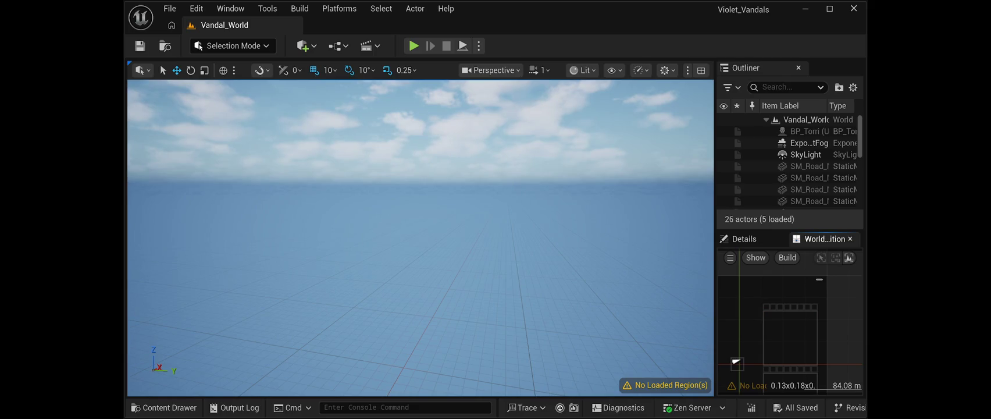
mouse_move(815, 283)
mouse_down()
mouse_move(720, 314)
mouse_move(718, 349)
mouse_move(761, 366)
mouse_move(752, 342)
mouse_move(754, 366)
mouse_move(767, 315)
mouse_up()
scroll(736, 362, down, 5)
mouse_move(808, 285)
mouse_down()
mouse_move(776, 288)
mouse_move(730, 343)
mouse_move(733, 356)
mouse_up()
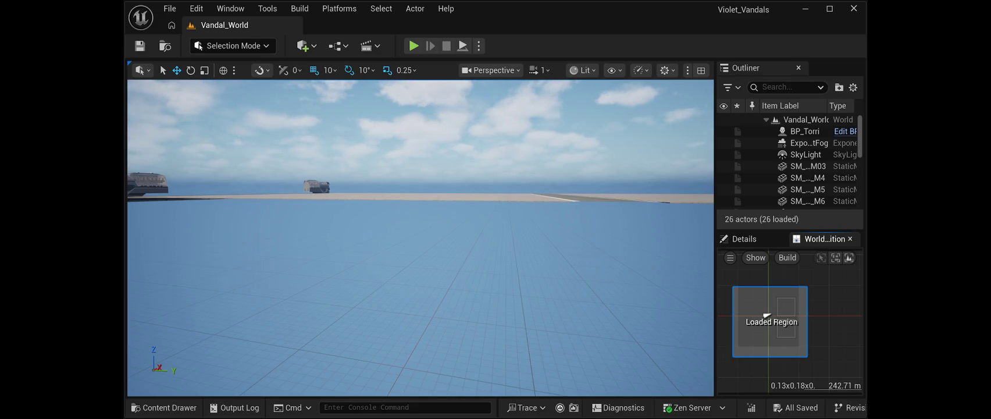
double_click(767, 315)
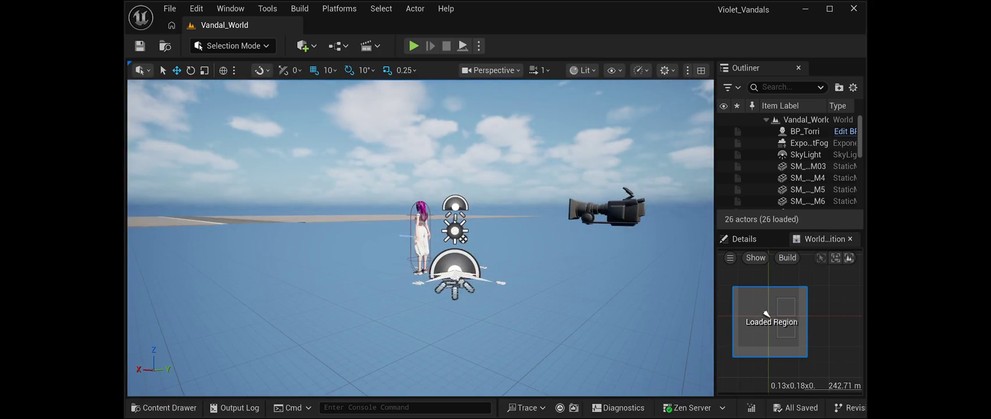
Select BP_Torri, filter its Details to 'world', and enlarge the properties area
click(805, 131)
click(779, 87)
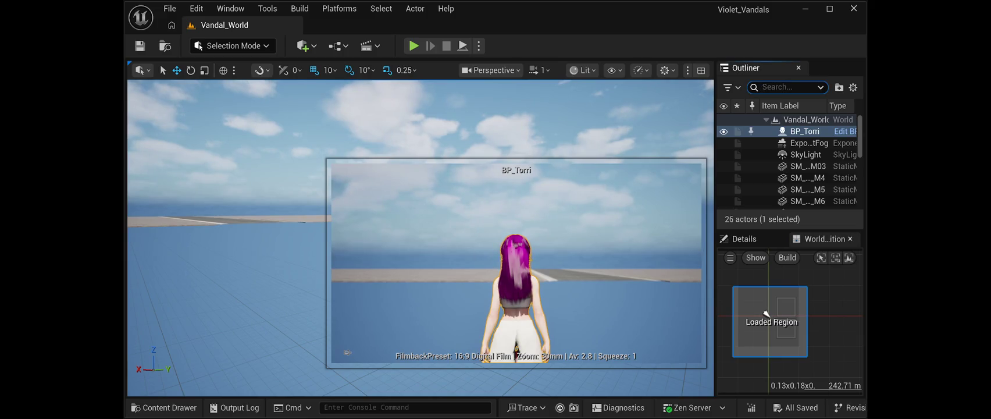
click(742, 238)
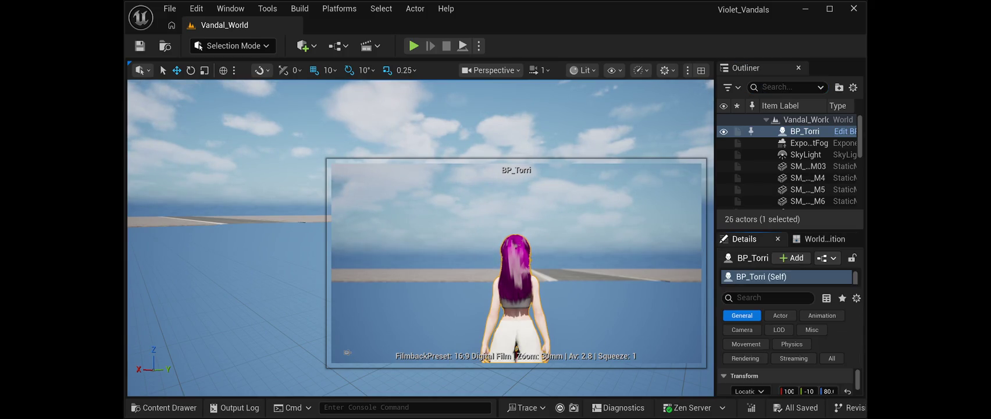
click(767, 297)
text(world)
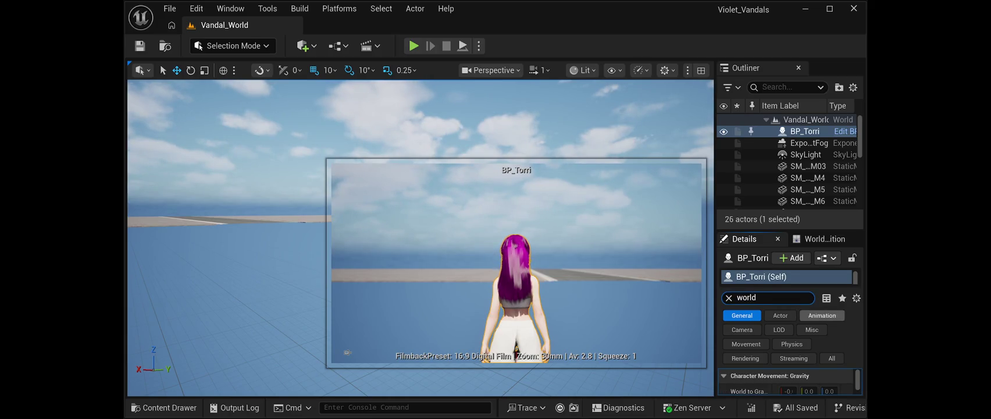
scroll(788, 381, down, 1)
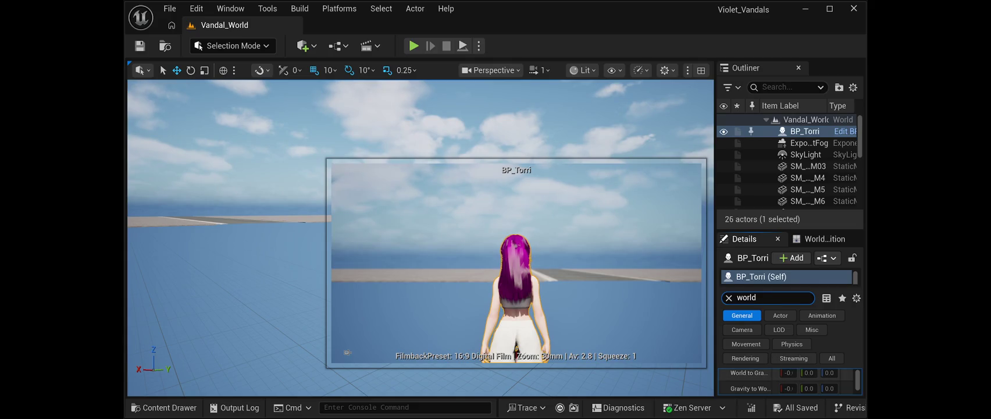
drag(790, 230, 790, 143)
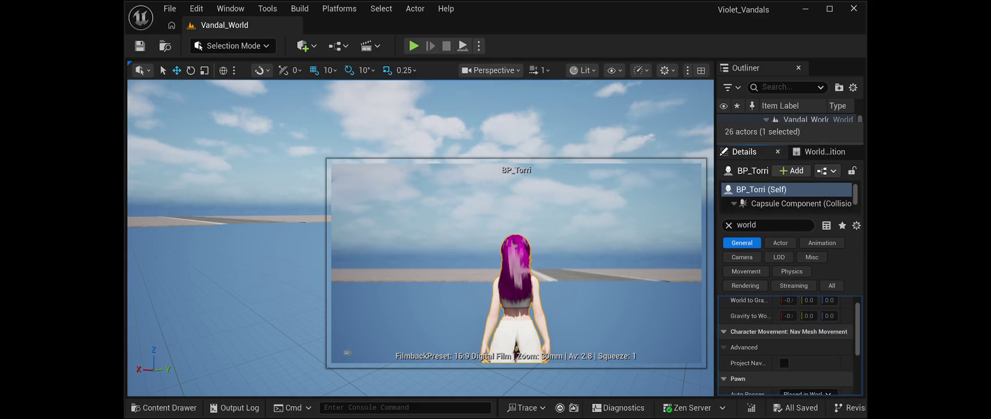
Turn off Is Spatially Loaded for BP_Torri and save the level
scroll(785, 343, down, 4)
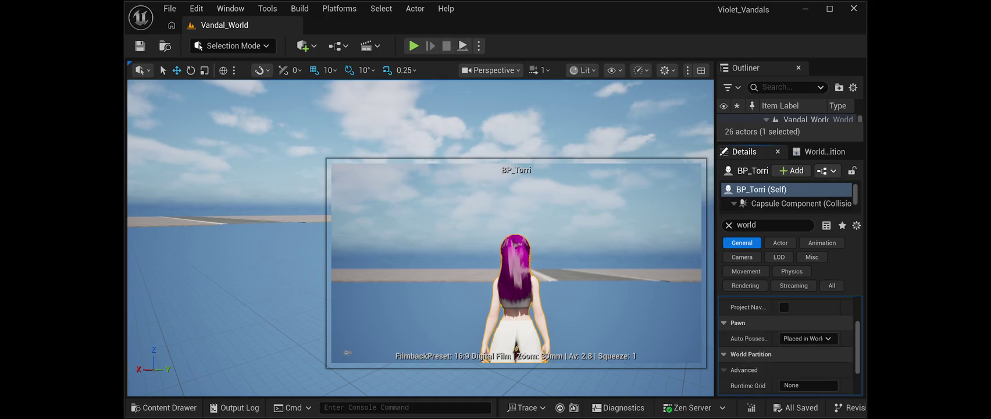
scroll(785, 343, down, 1)
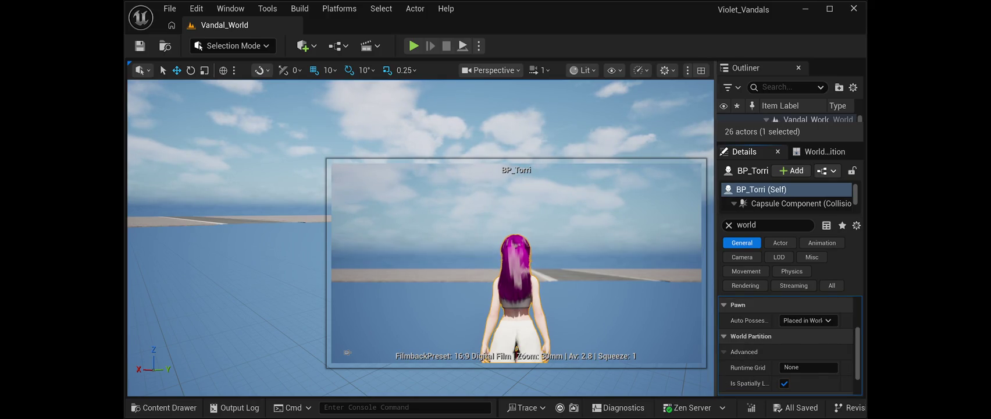
scroll(785, 343, up, 1)
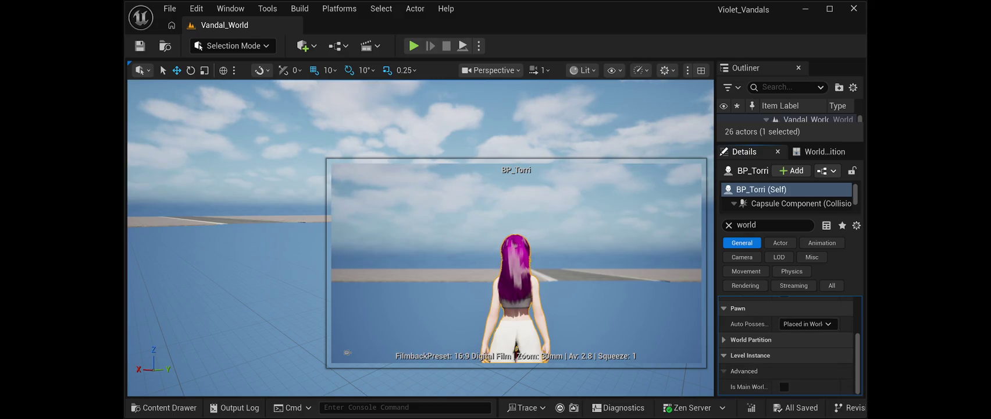
scroll(788, 349, down, 2)
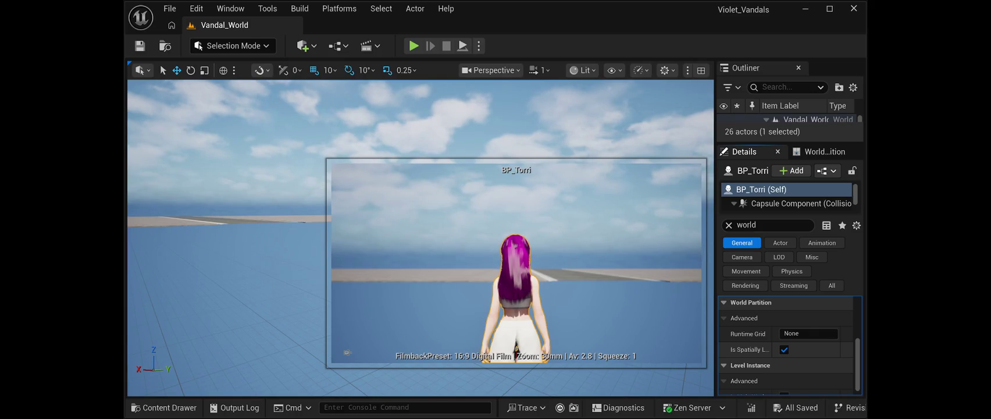
scroll(786, 343, down, 1)
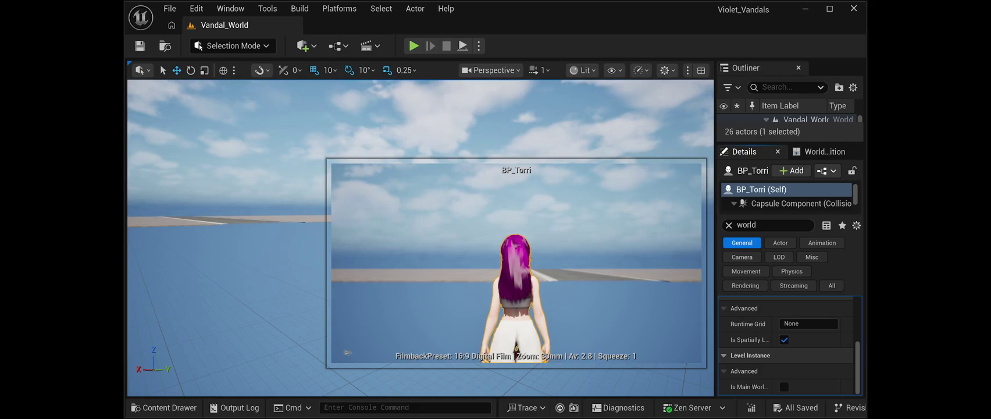
click(784, 339)
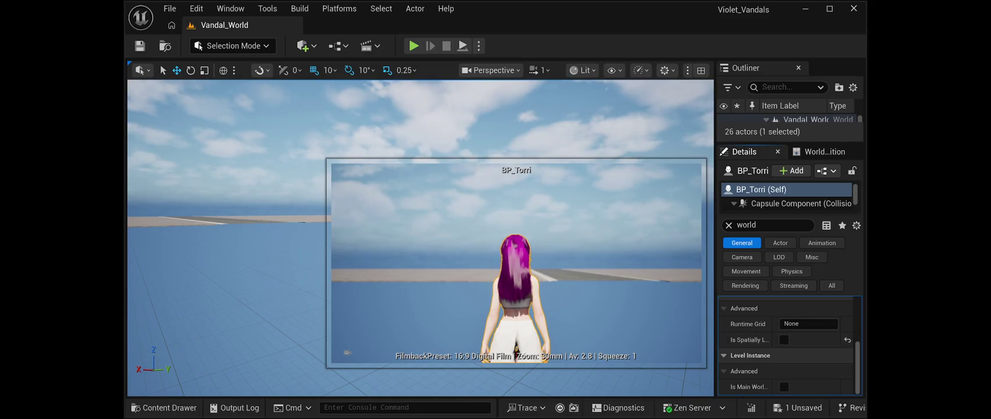
click(140, 45)
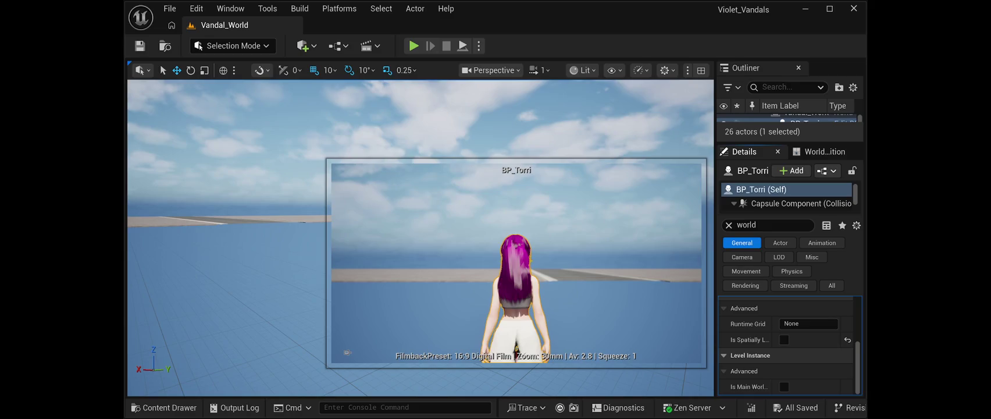
Check the World Partition map, return to Details, deselect, and fly down toward the ground
click(824, 151)
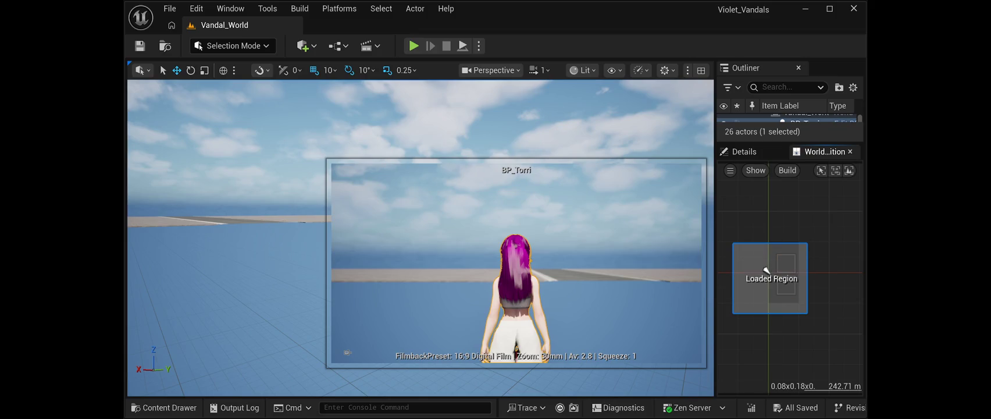
click(742, 151)
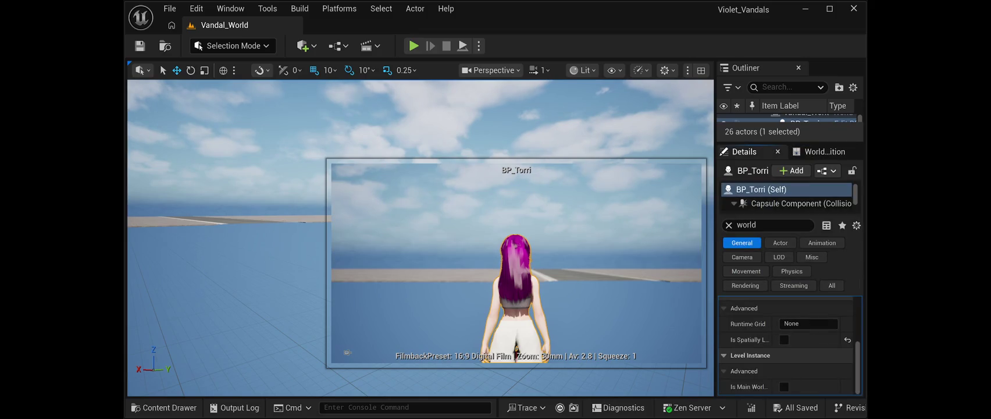
key(Escape)
key(w)
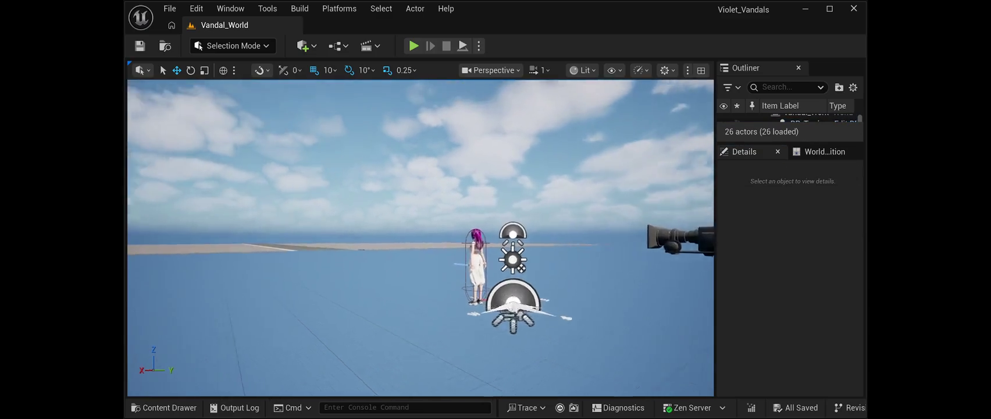
key(w)
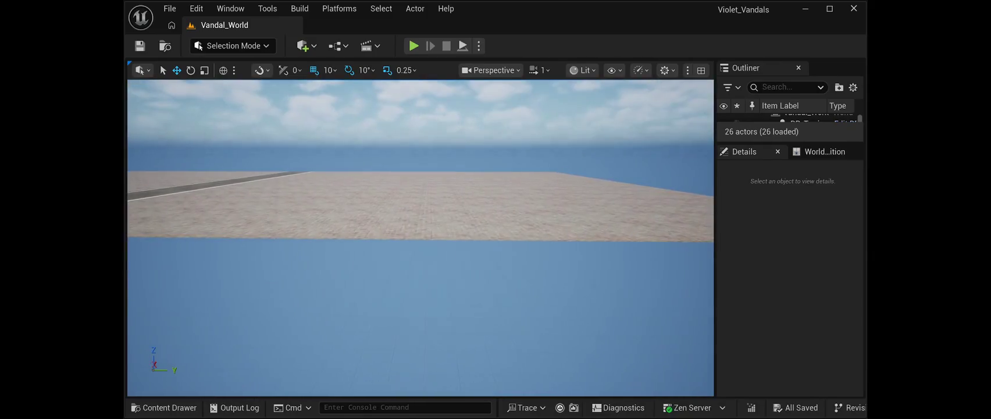
Turn off Is Spatially Loaded on the SM_RoadModuleVP32x_01 platform and save
click(419, 204)
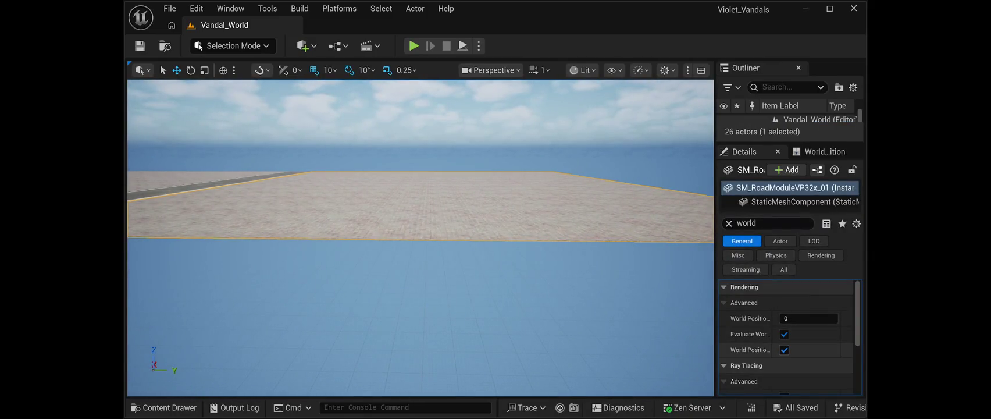
scroll(785, 337, down, 2)
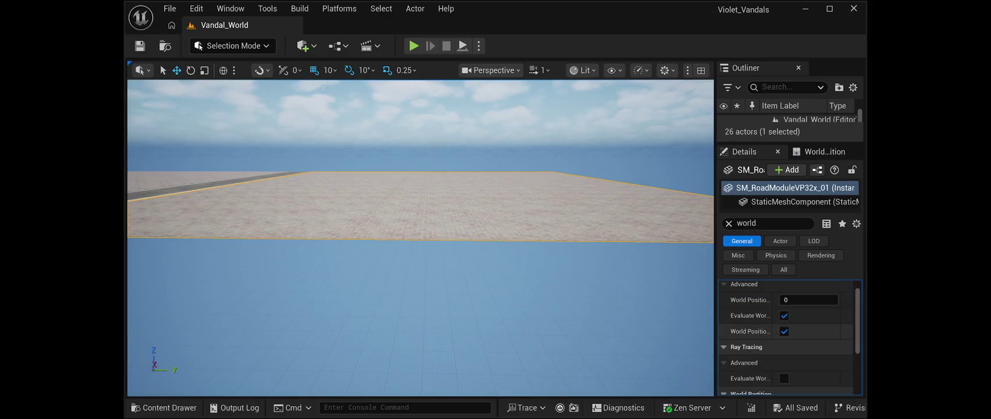
scroll(785, 337, up, 1)
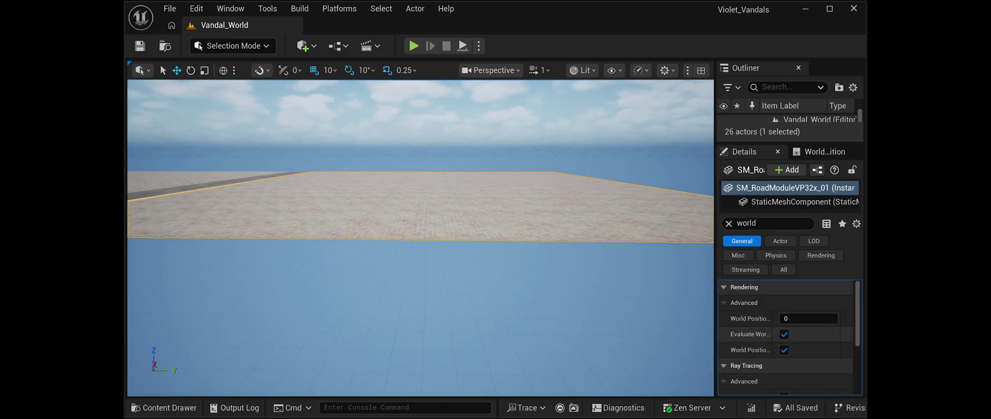
scroll(785, 338, down, 4)
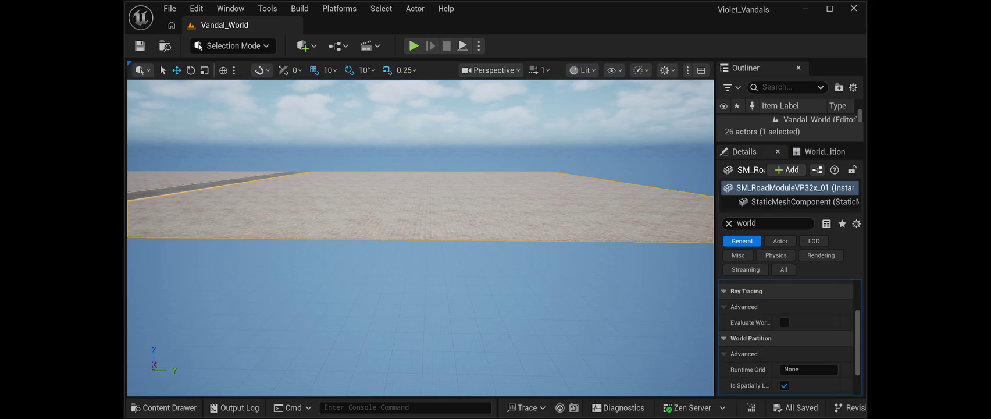
click(784, 349)
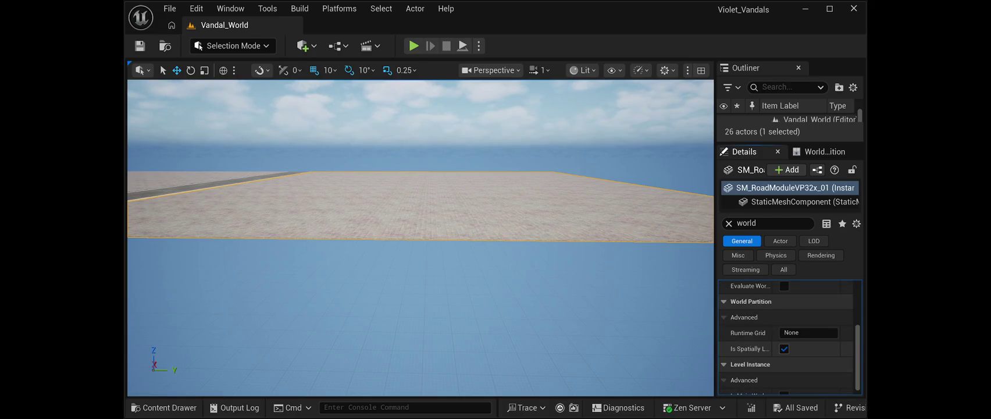
key(ctrl+s)
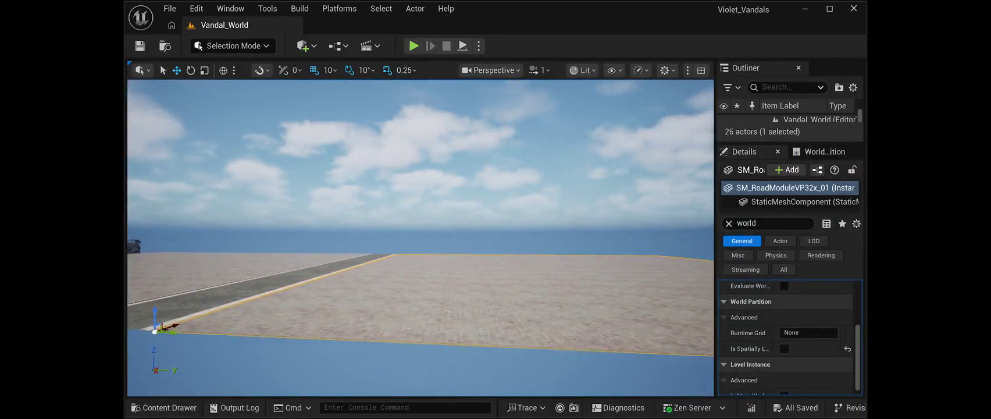
Turn off Is Spatially Loaded on SM_RoadModuleVP32x_2 and save, then select the road actors
click(291, 244)
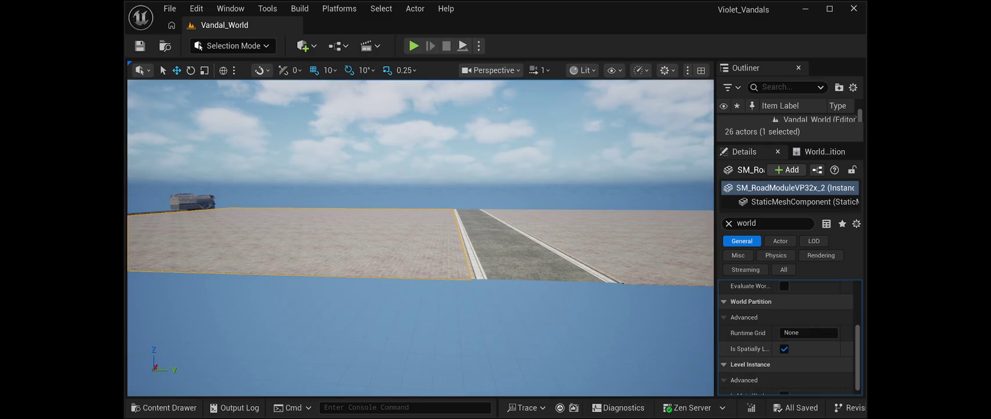
click(784, 348)
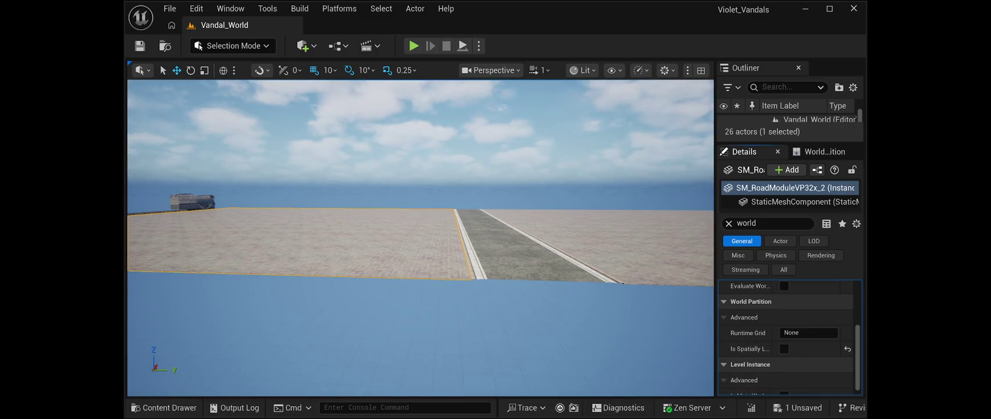
click(140, 45)
click(472, 277)
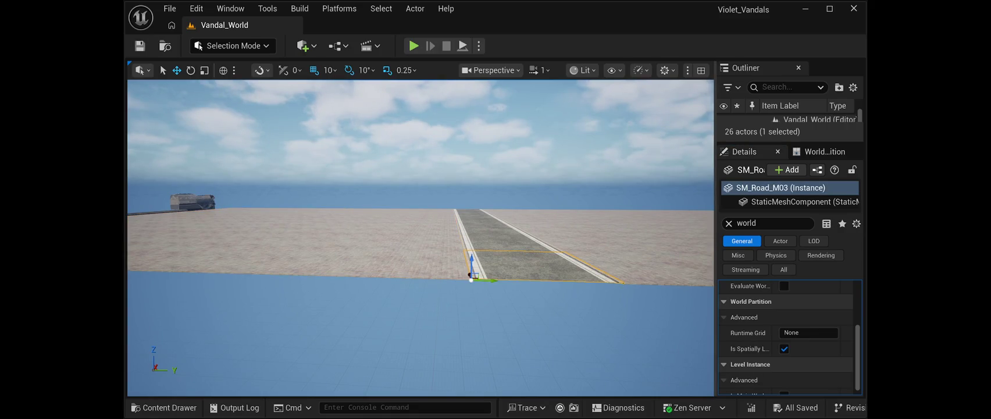
key(ctrl+a)
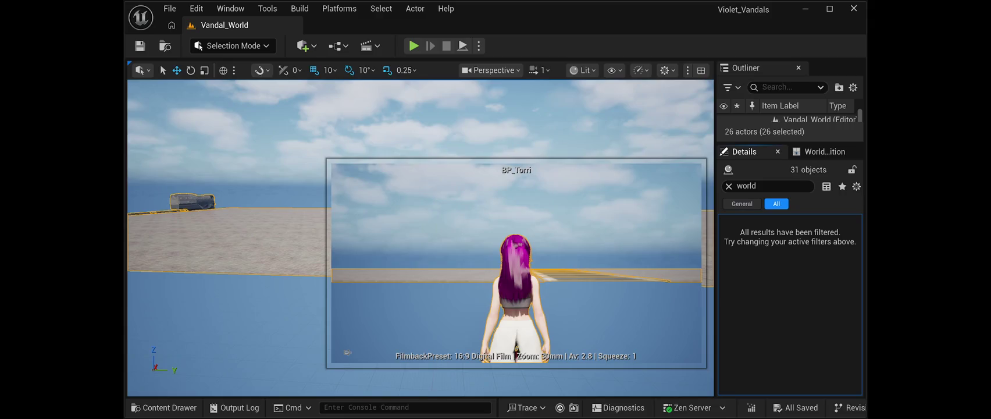
Step through road pieces SM_Road_M03 to SM_Road_M8 and turn off SM_Road_M8's spatial loading
key(Escape)
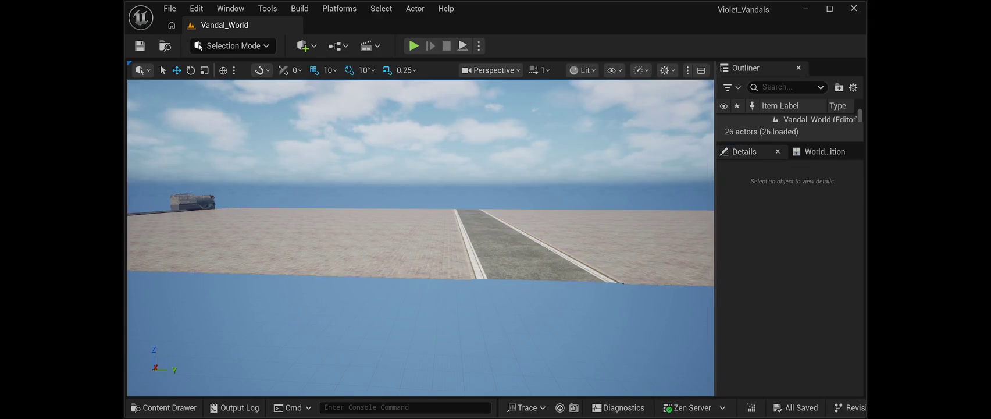
click(623, 283)
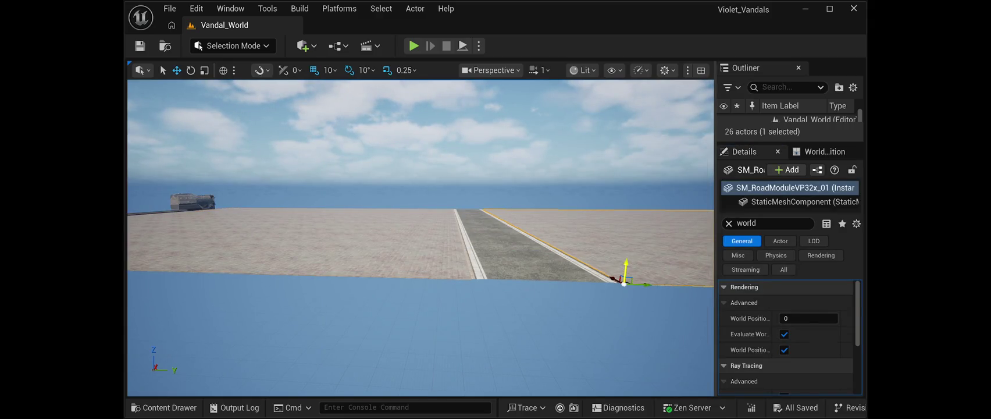
scroll(785, 337, down, 4)
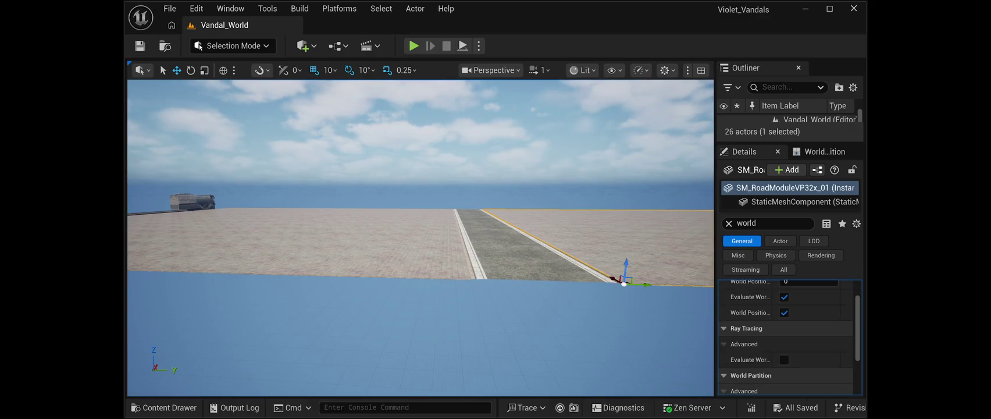
scroll(785, 337, down, 2)
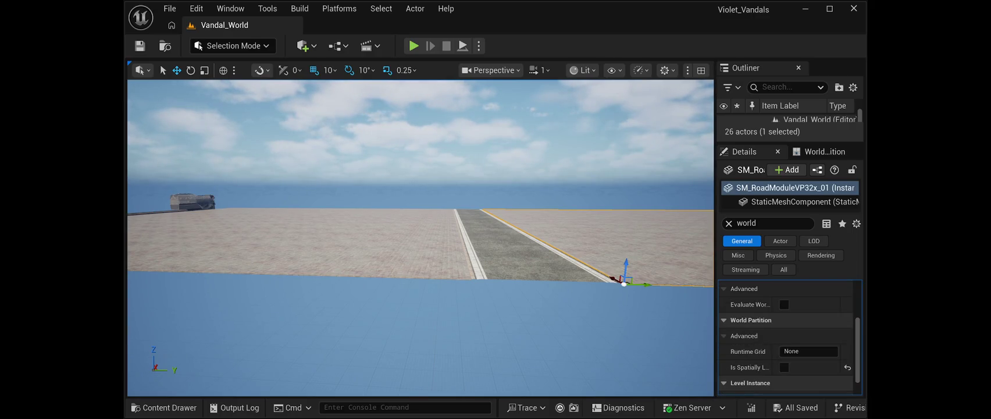
key(ctrl+z)
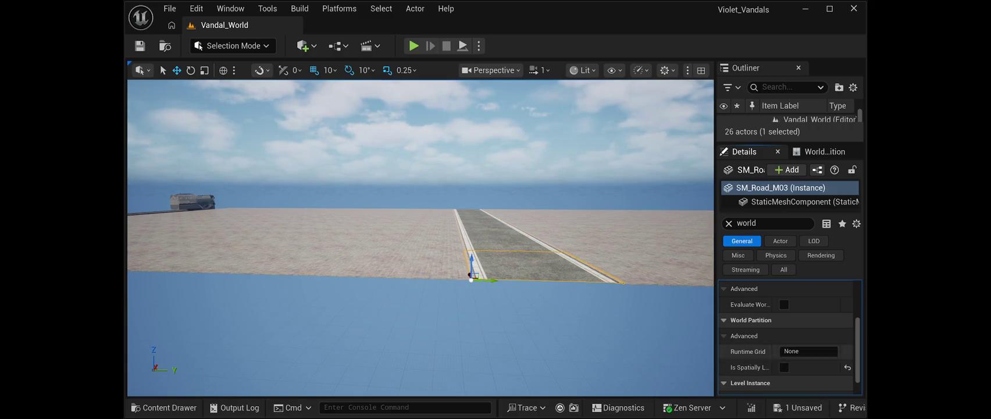
key(ctrl+z)
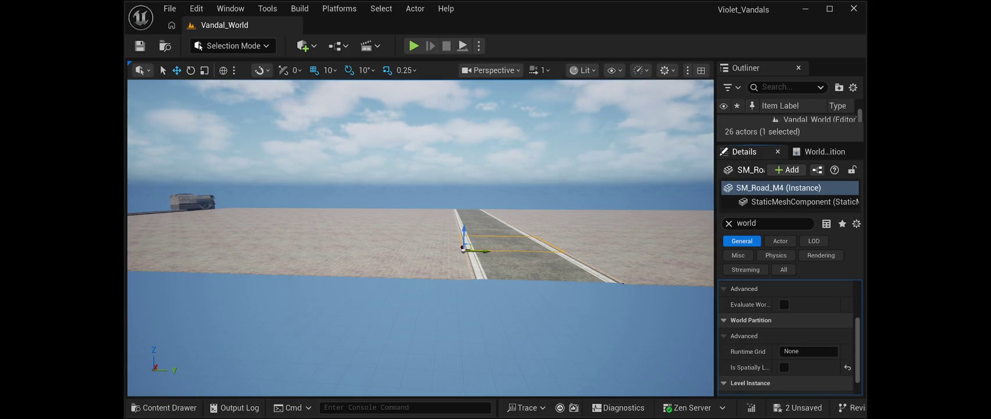
key(ctrl+z)
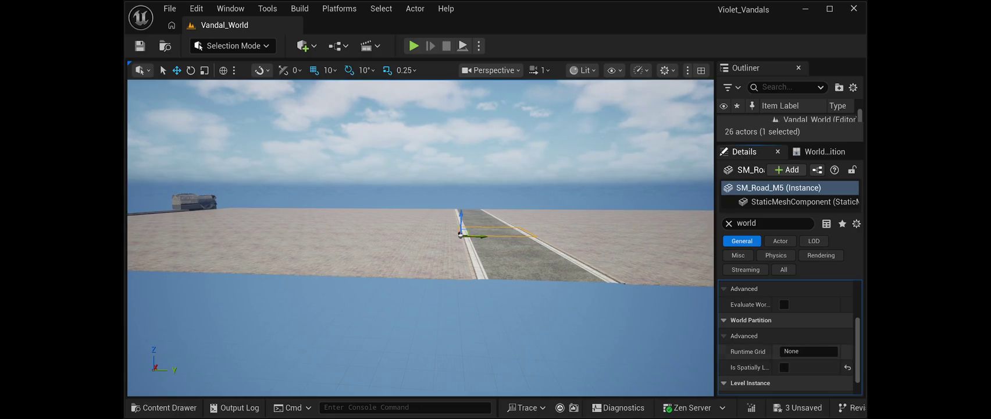
key(ctrl+z)
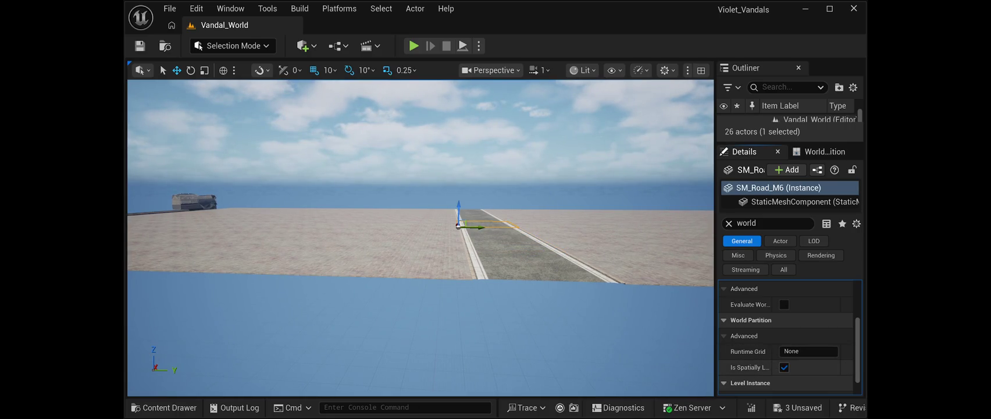
key(ctrl+z)
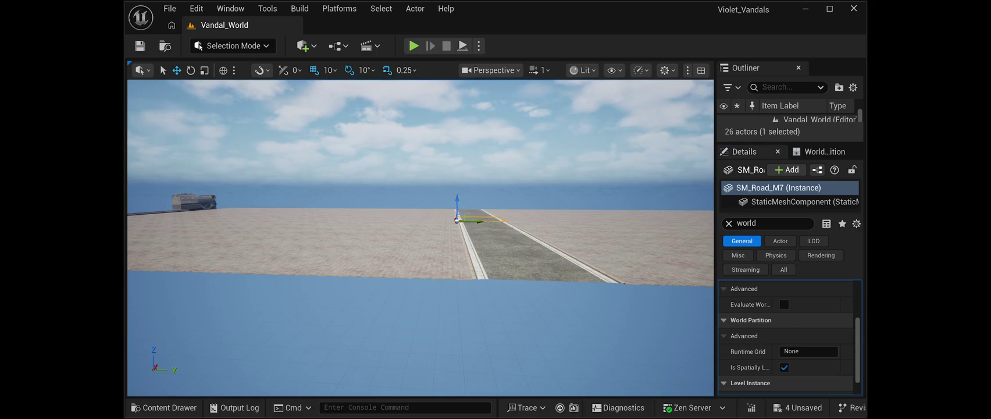
key(ctrl+z)
click(784, 367)
Move on to SM_Road_M10 and the large paved ground, then select the SM_Train_Front train
key(ctrl+z)
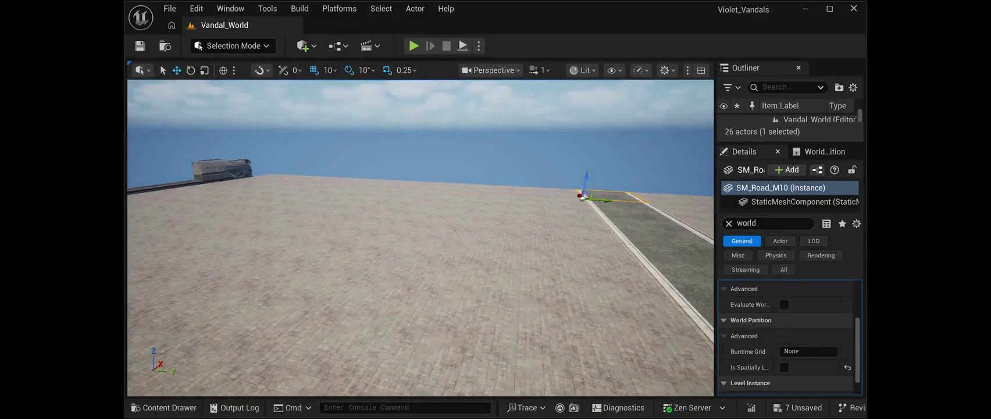
click(419, 291)
scroll(786, 337, down, 2)
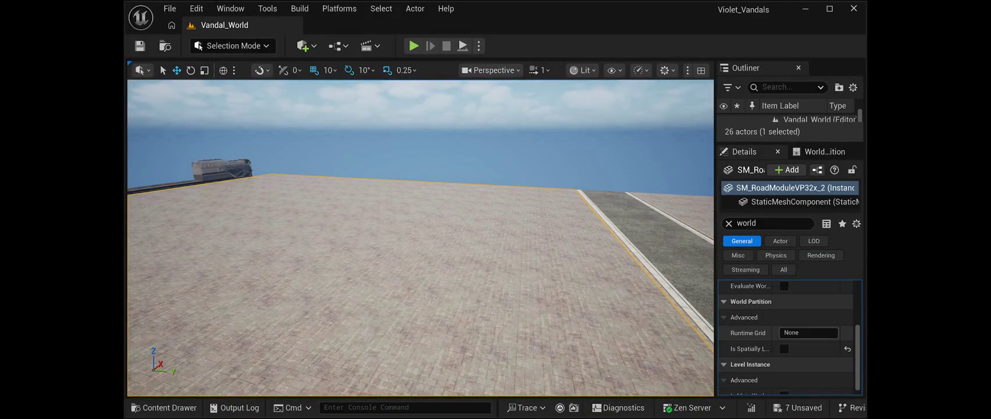
click(408, 198)
click(784, 339)
Turn off Is Spatially Loaded on SM_Train_Front and SM_Train_Front2, and frame the train
click(784, 339)
click(429, 212)
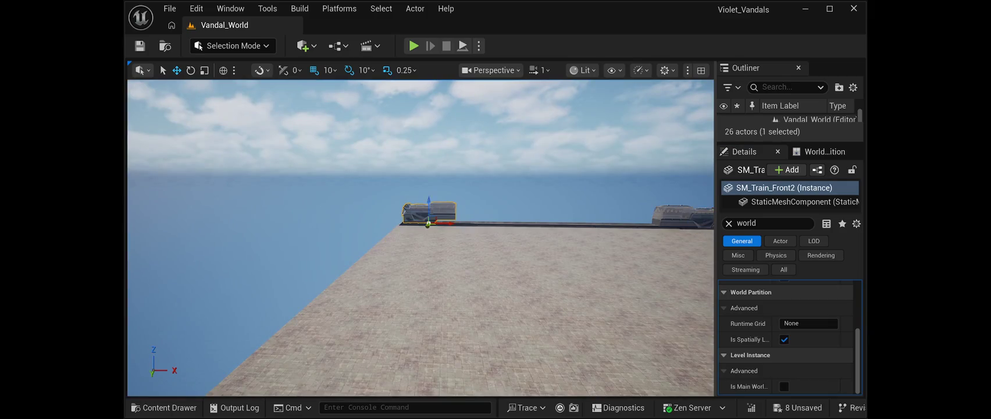
click(784, 339)
click(784, 339)
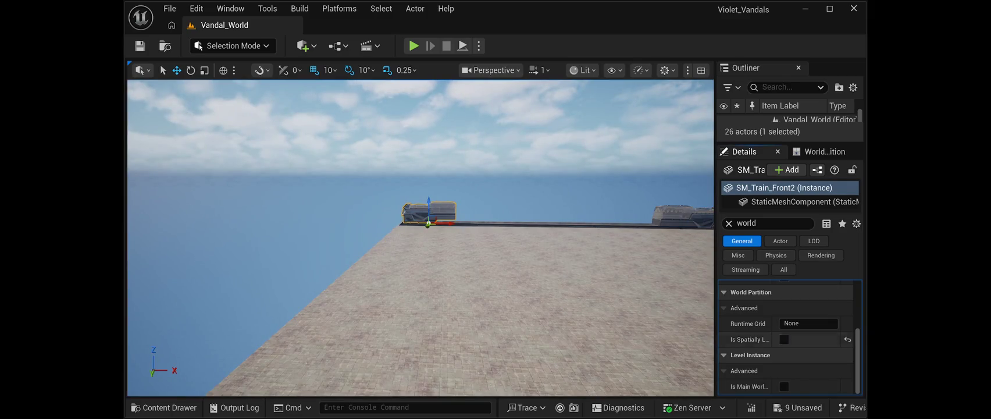
key(f)
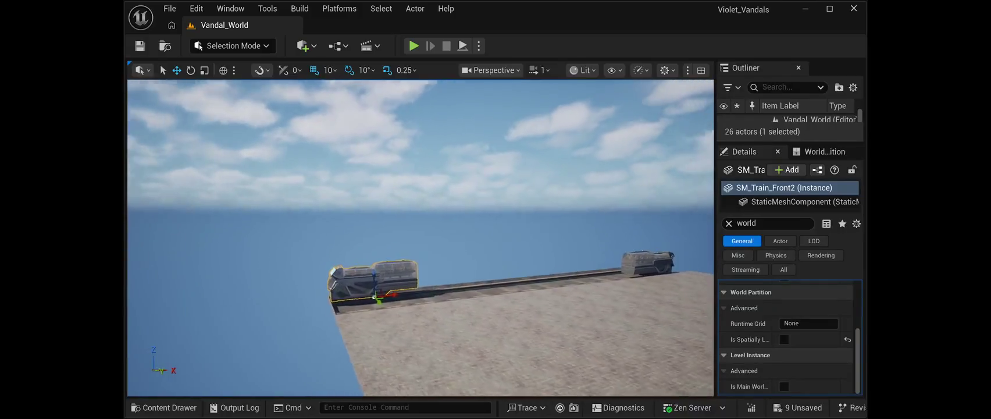
Turn off spatial loading on the rail pieces SM_TrainRail01 through SM_TrainRail5
click(506, 276)
click(784, 339)
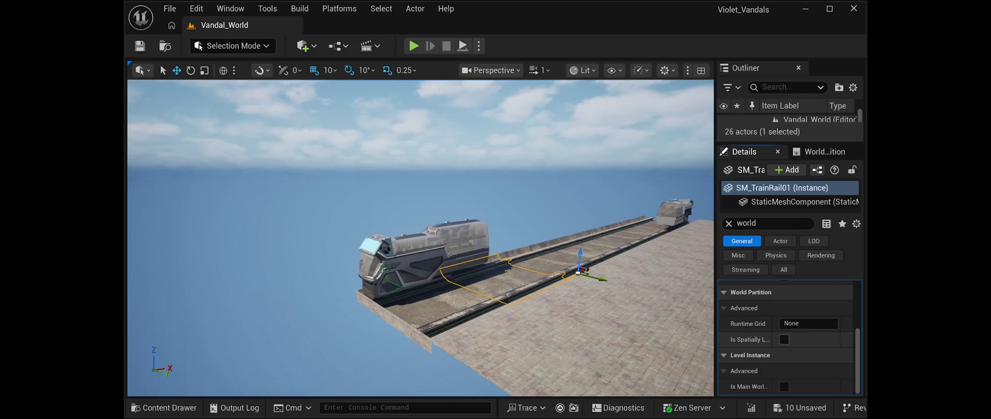
click(453, 305)
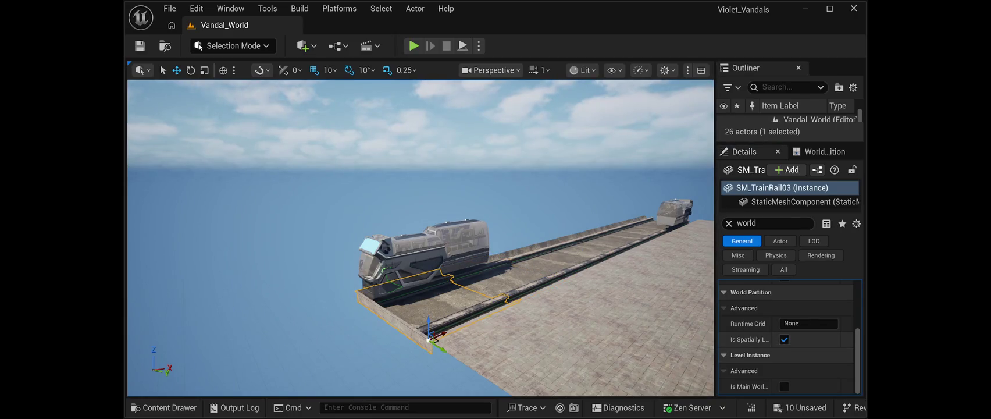
click(552, 259)
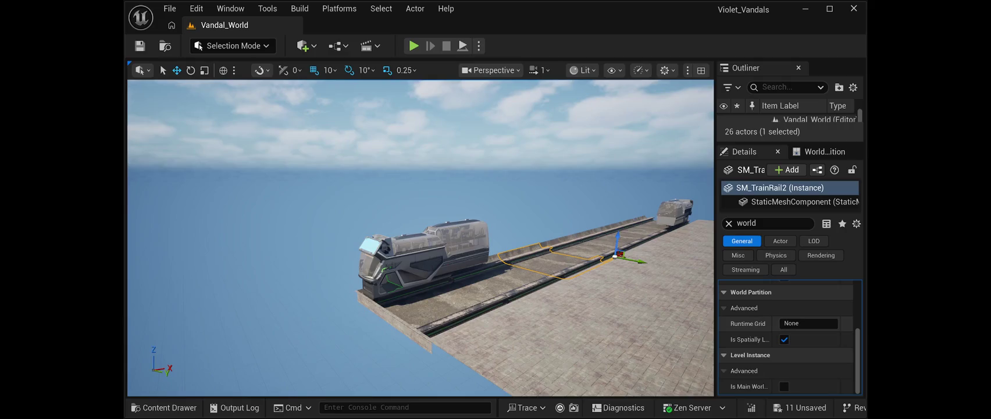
click(587, 247)
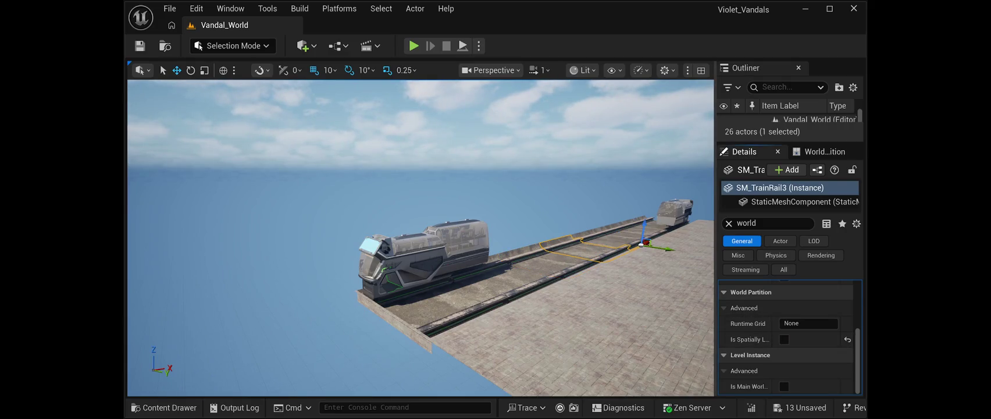
click(617, 240)
click(633, 230)
click(784, 339)
Duplicate the last rail twice into SM_TrainRail6 and SM_TrainRail7 to extend the track
key(ctrl+d)
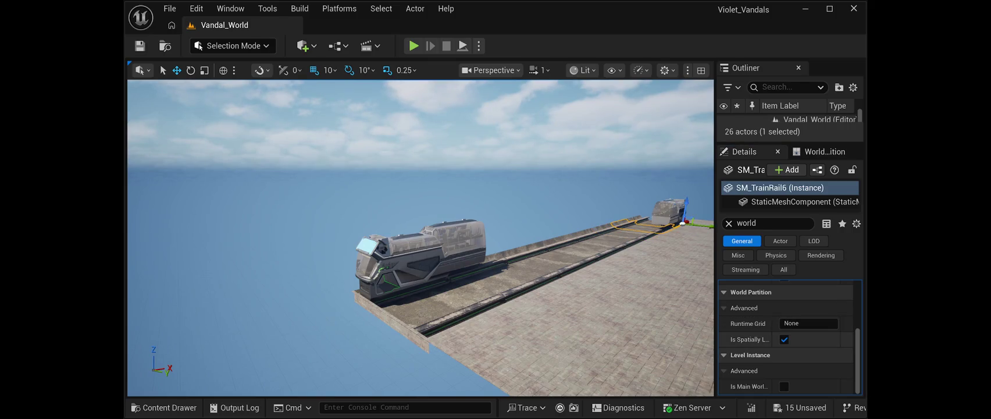
key(ctrl+d)
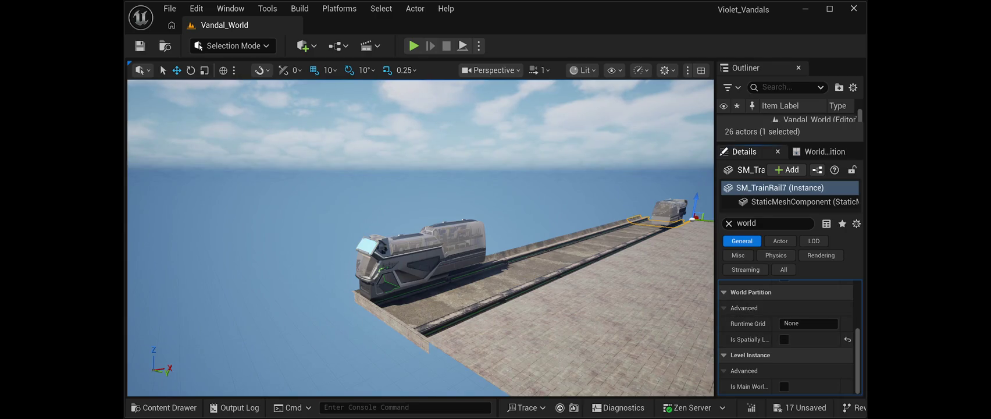
click(669, 213)
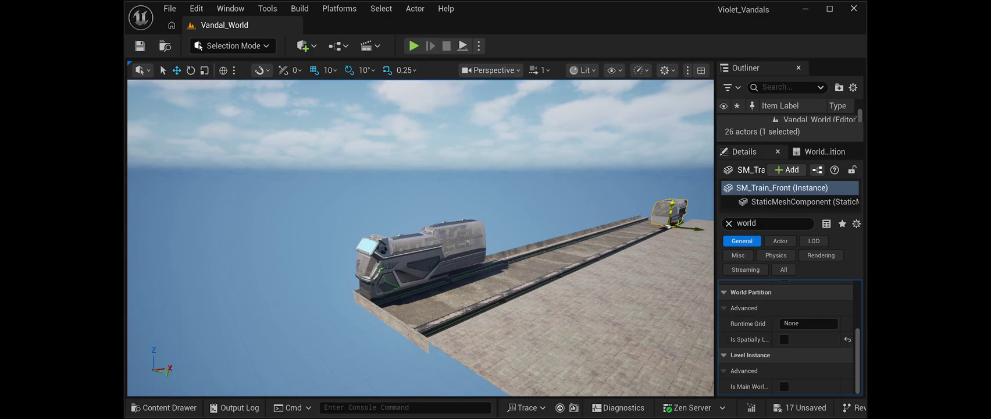
click(424, 256)
mouse_move(326, 192)
mouse_down()
mouse_move(343, 157)
mouse_move(279, 145)
mouse_up()
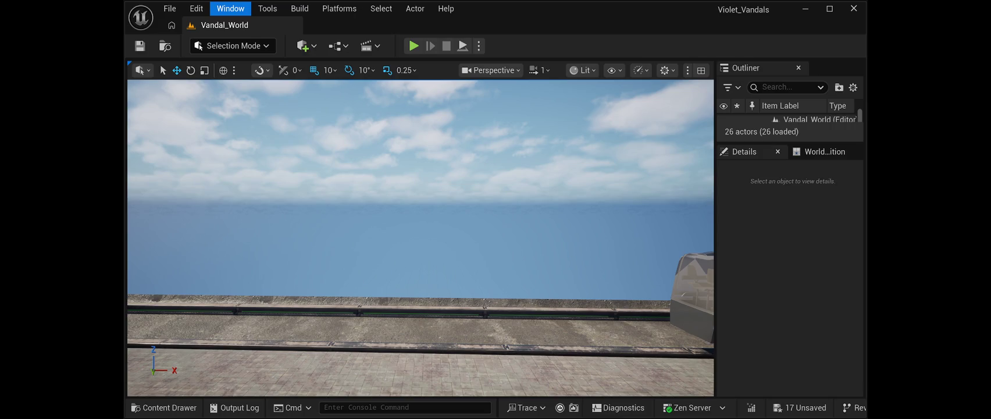
key(Escape)
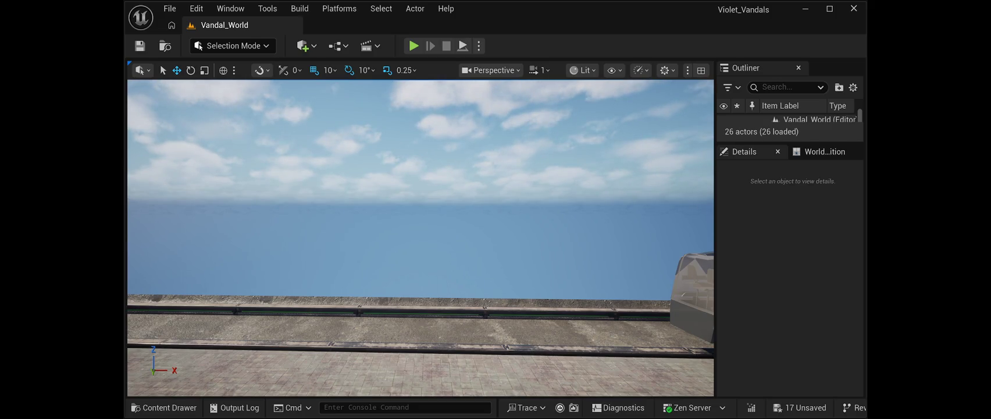
Save all Vandal_World changes and pan the view over the concrete platform
click(140, 45)
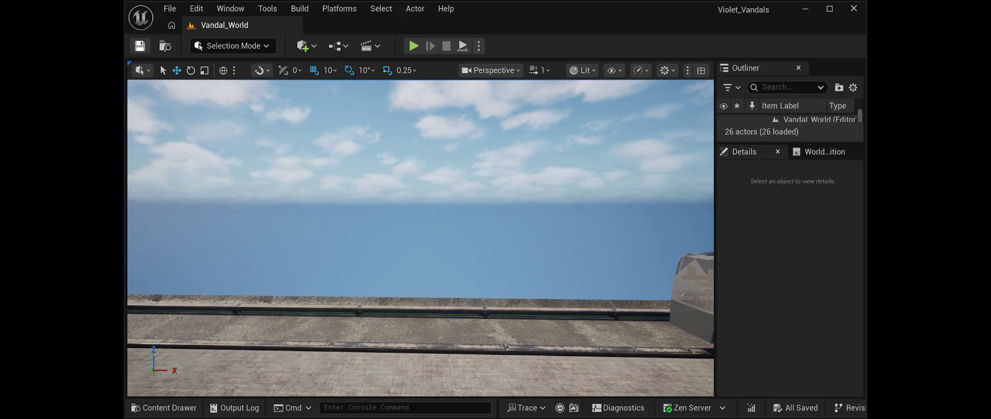
mouse_move(420, 232)
mouse_down()
mouse_move(396, 221)
mouse_move(325, 233)
mouse_move(430, 256)
mouse_move(352, 243)
mouse_move(326, 256)
mouse_up()
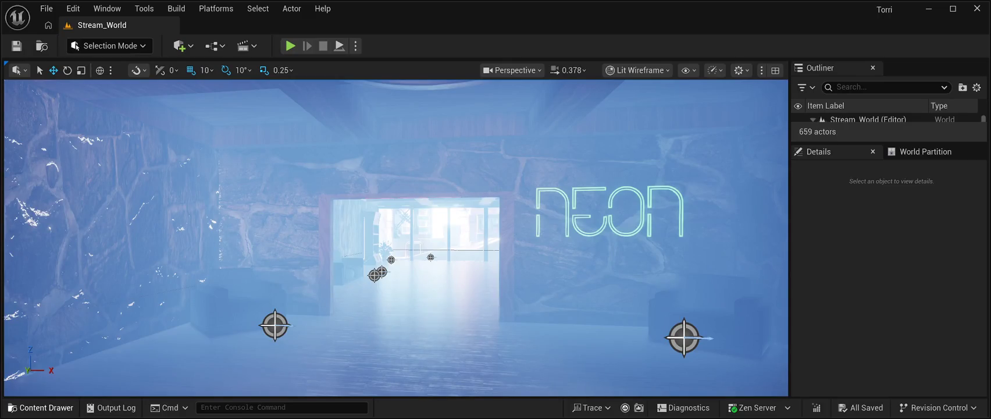
click(40, 407)
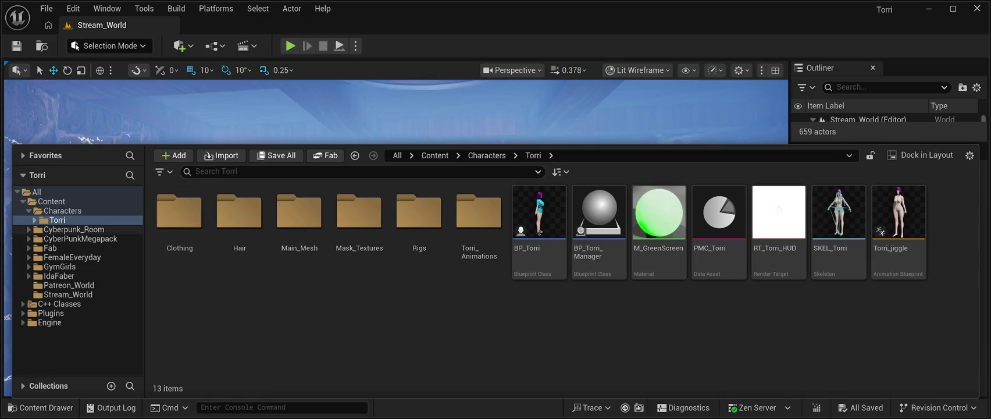
click(74, 229)
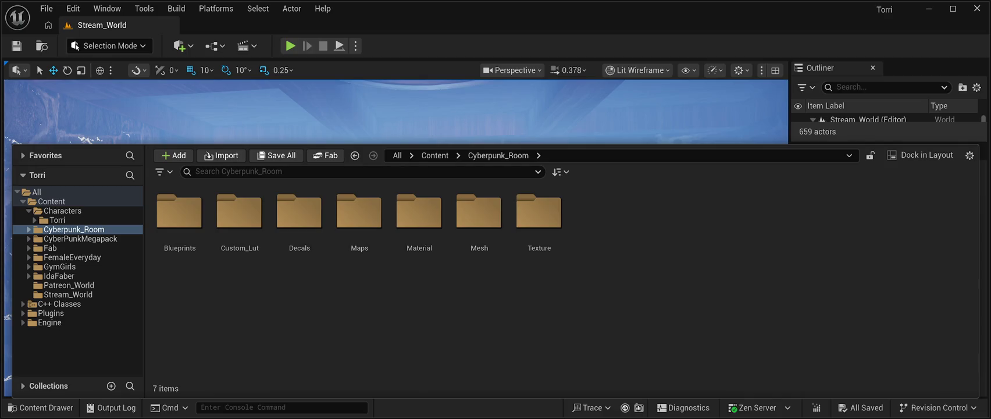
key(ctrl+space)
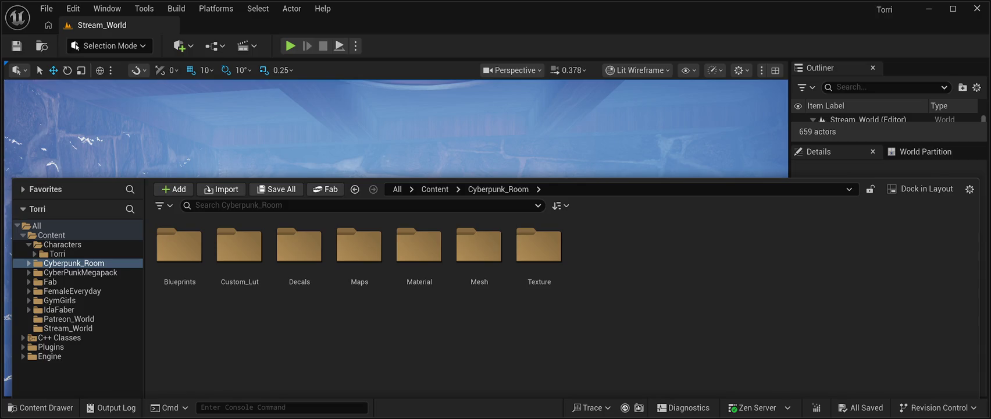
key(ctrl+space)
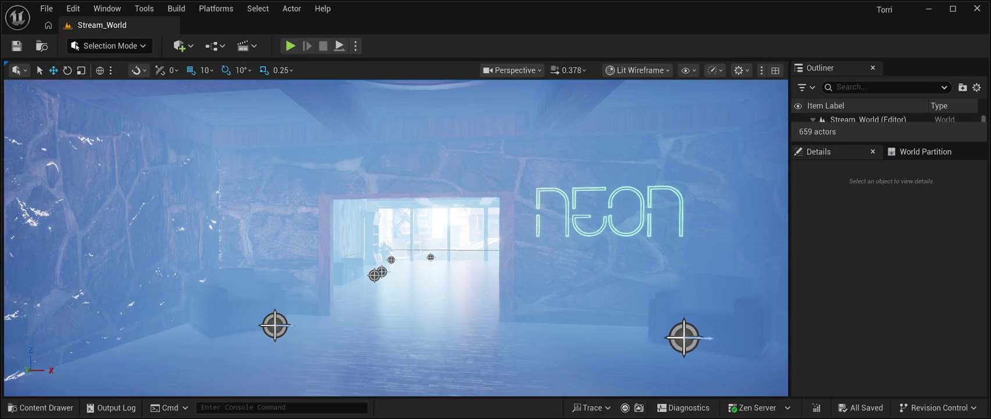
Browse the CyberPunkMegapack folder in the Content Drawer, then close the drawer
click(41, 408)
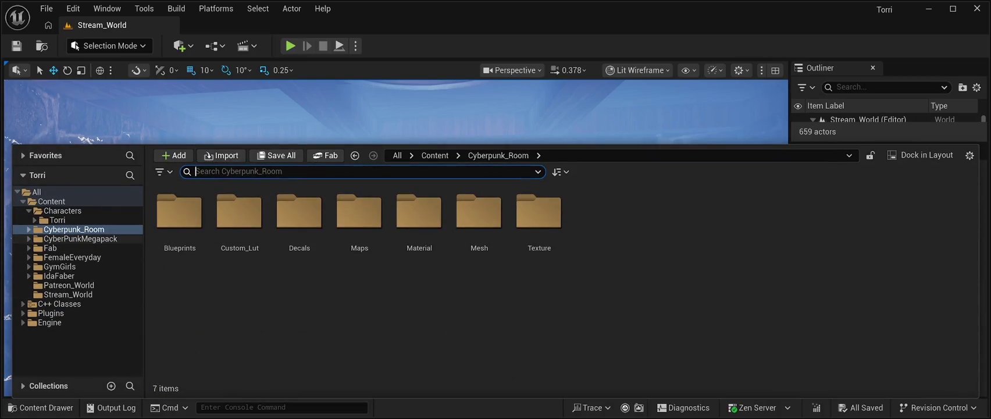
click(80, 238)
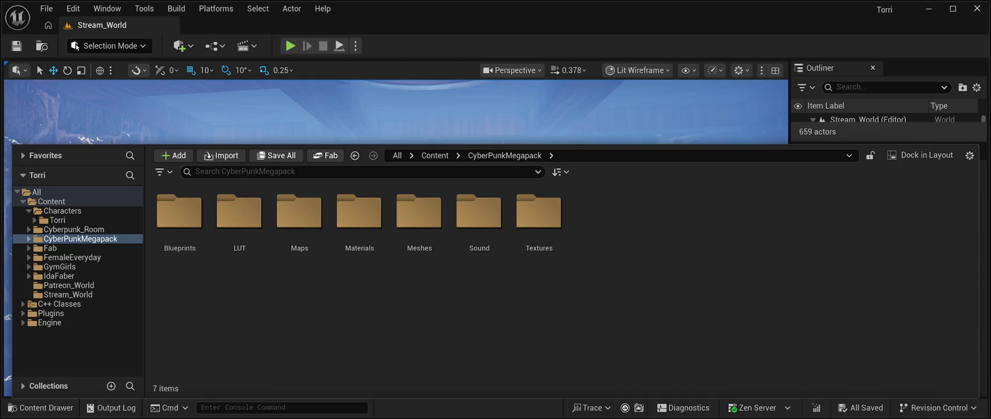
key(ctrl+space)
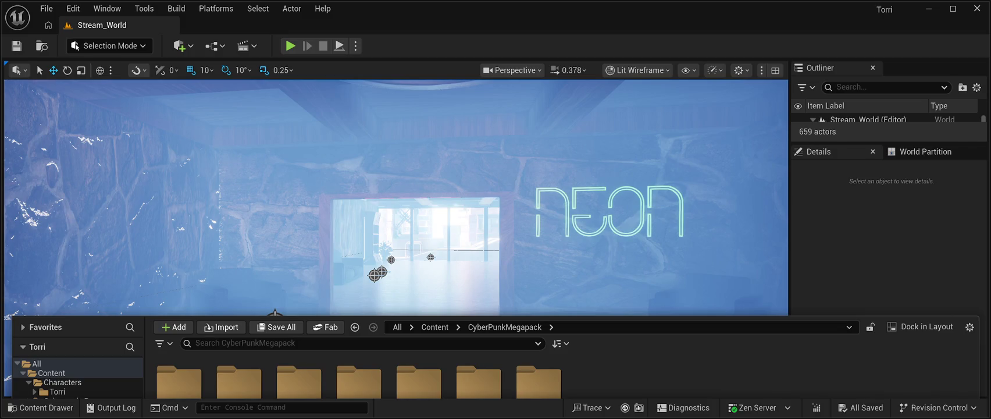
key(ctrl+space)
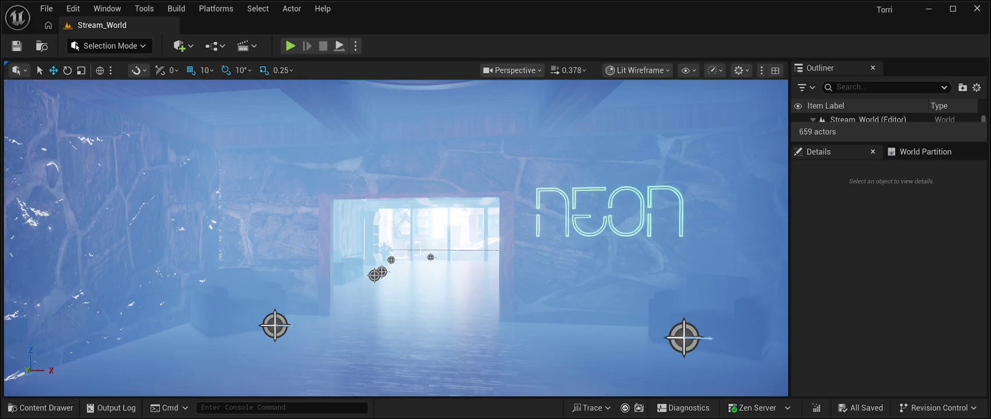
Bring up the File menu from the menu bar
click(47, 8)
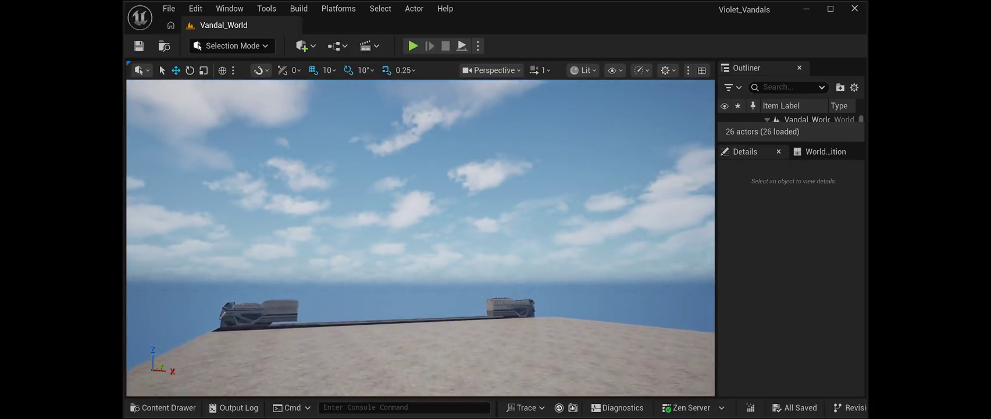
Maximize the editor window and show the Content folder's 10 items in the Content Drawer
click(830, 8)
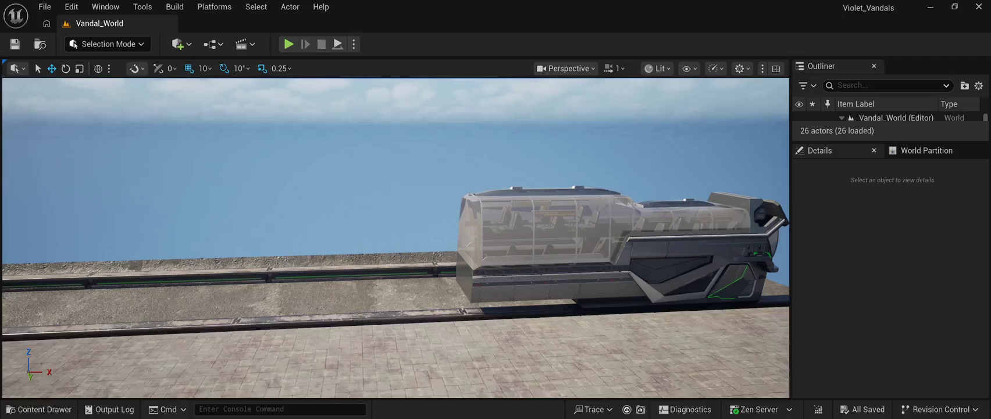
click(40, 408)
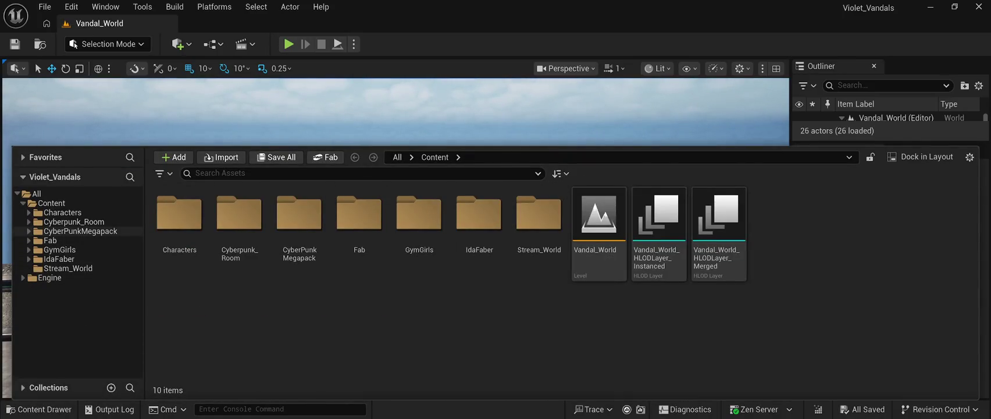
Go through Cyberpunk_Room and CyberPunkMegapack to the Meshes folder with 595 assets
click(74, 222)
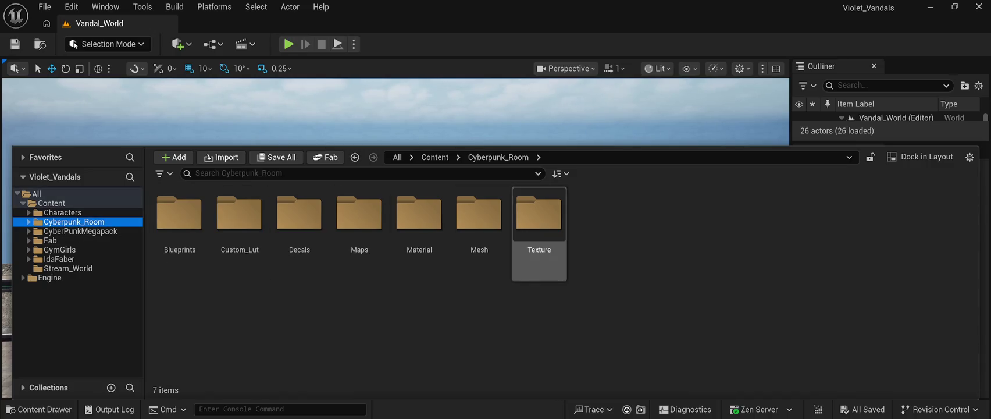
click(80, 231)
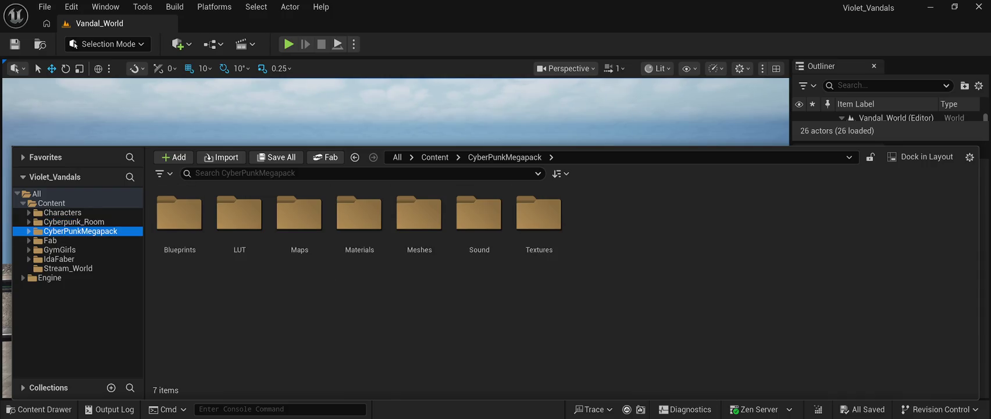
double_click(419, 215)
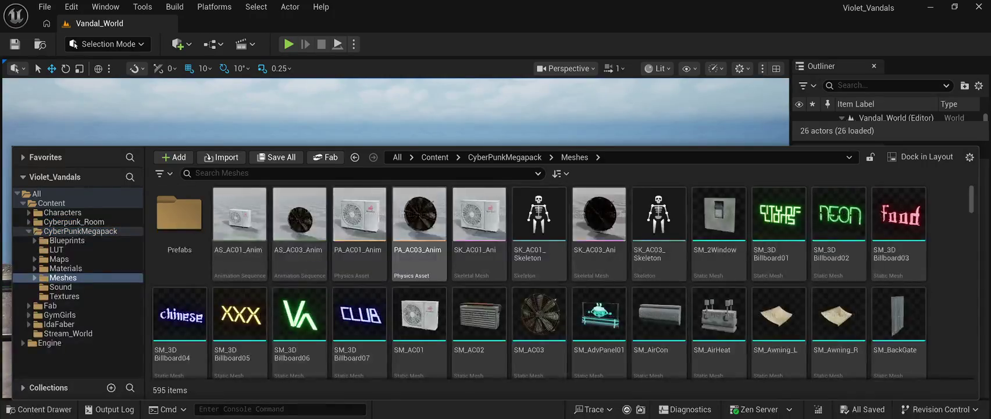
Scroll to the end of the Meshes grid and select the SM_Train_Back mesh
scroll(538, 244, down, 2)
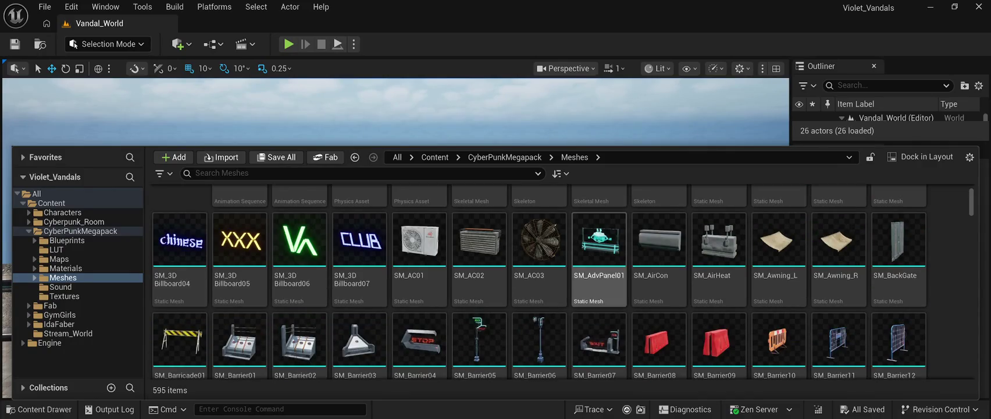
scroll(538, 281, down, 4)
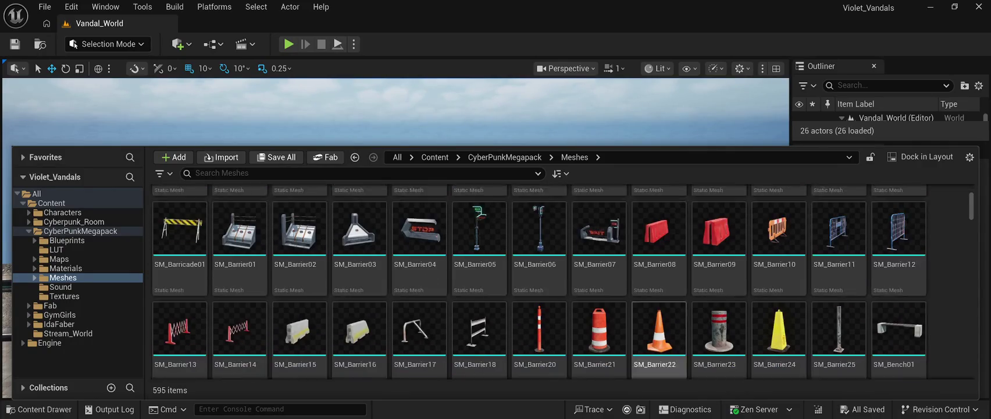
scroll(538, 281, down, 6)
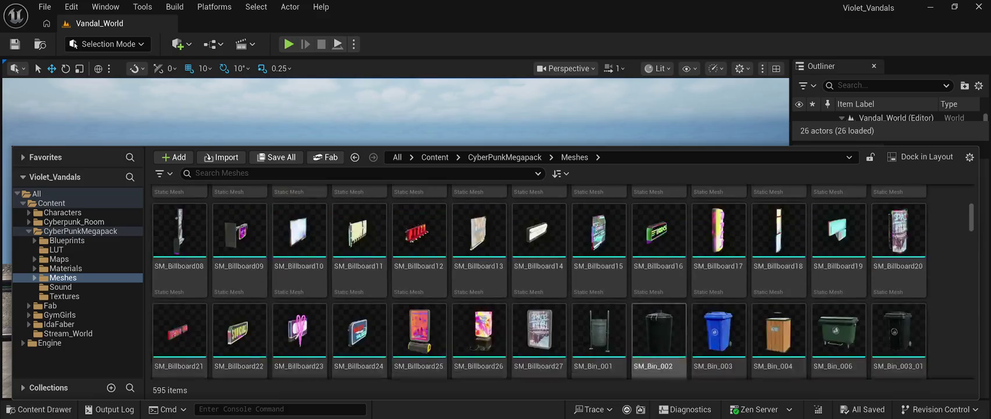
scroll(537, 281, down, 4)
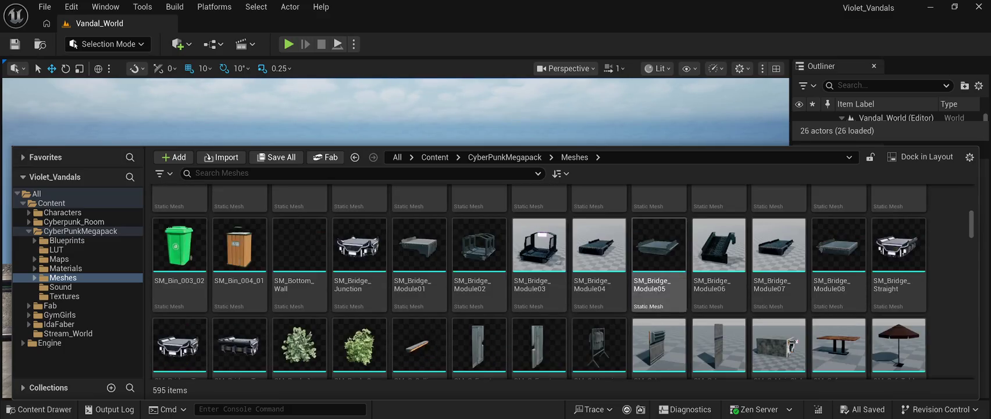
scroll(538, 281, down, 4)
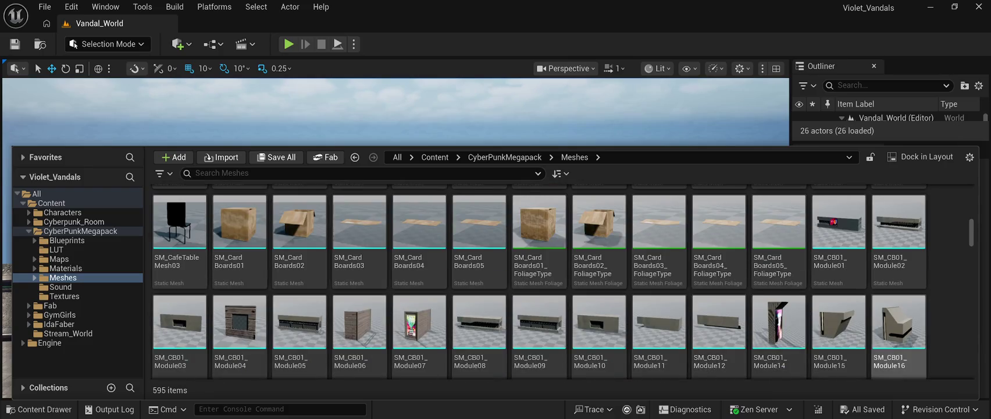
scroll(778, 267, down, 15)
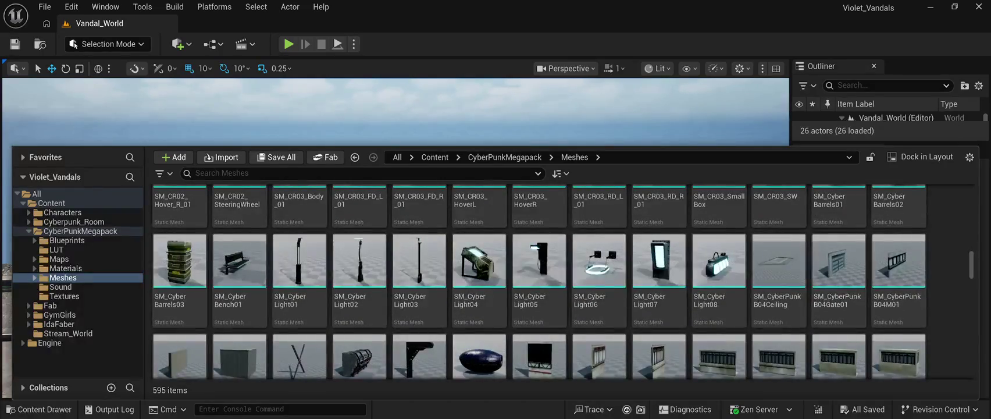
scroll(538, 344, down, 4)
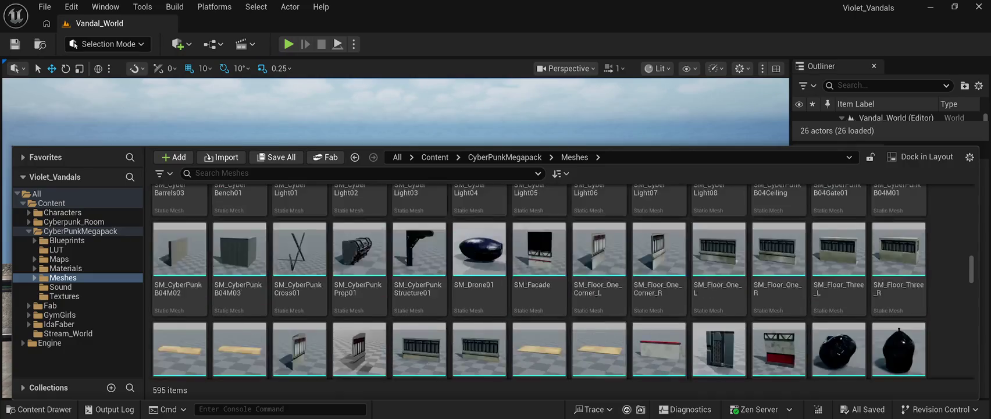
scroll(480, 316, down, 3)
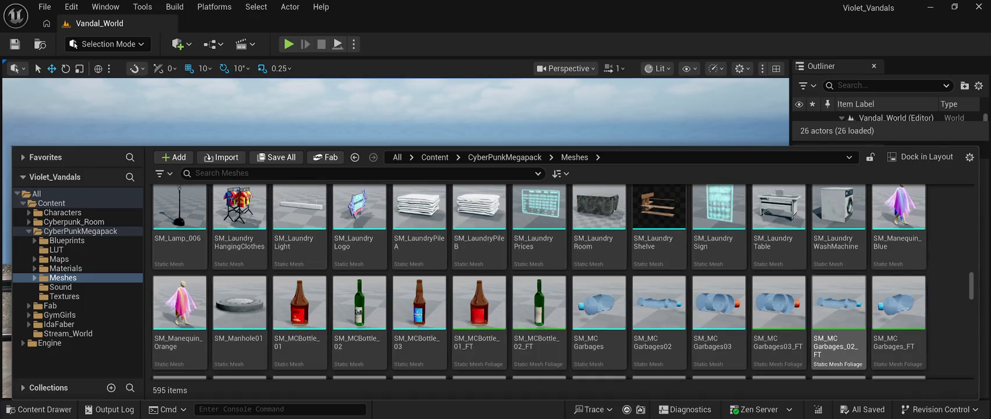
scroll(539, 282, down, 3)
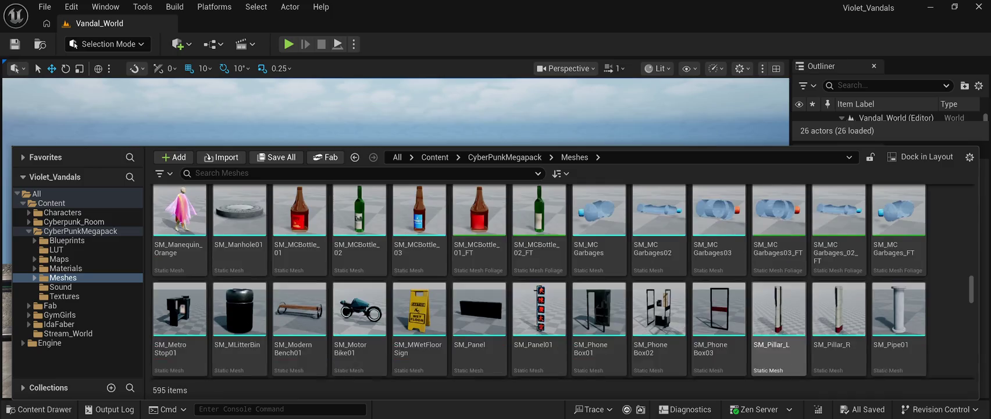
scroll(539, 282, down, 1)
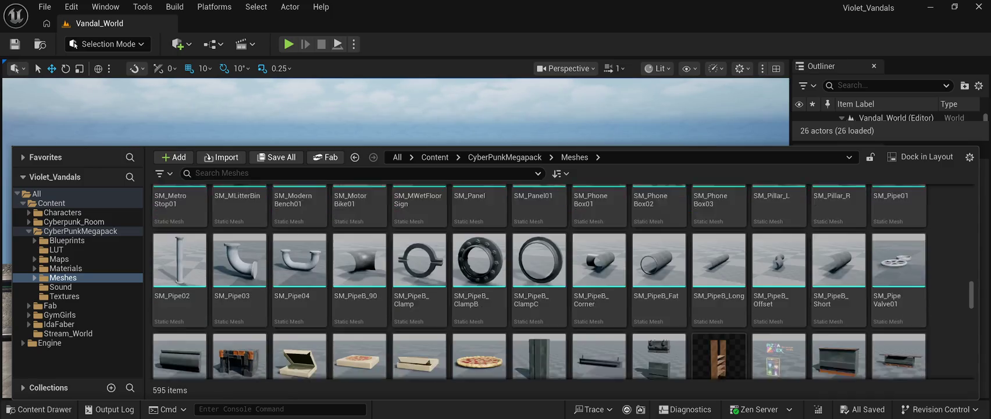
scroll(538, 282, down, 2)
scroll(539, 282, down, 4)
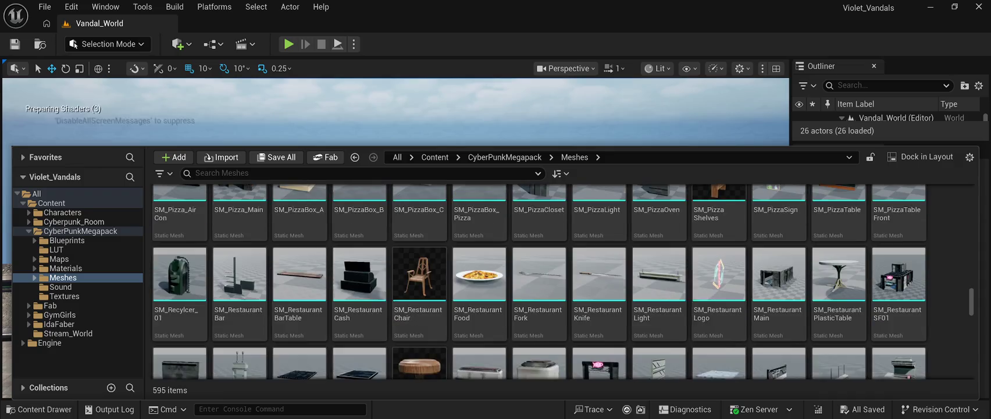
scroll(838, 343, down, 4)
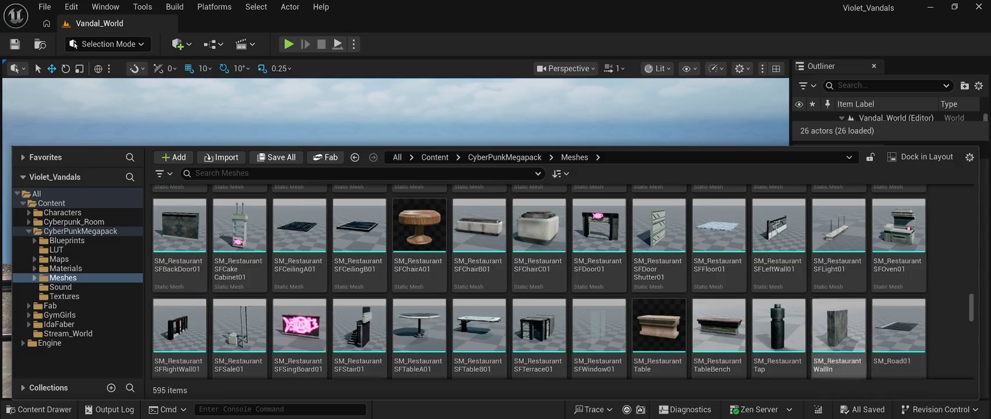
scroll(839, 344, down, 5)
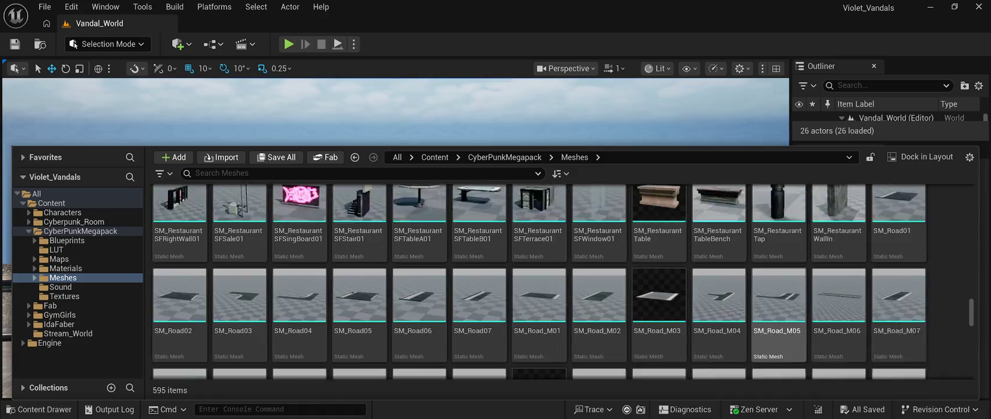
scroll(599, 273, down, 5)
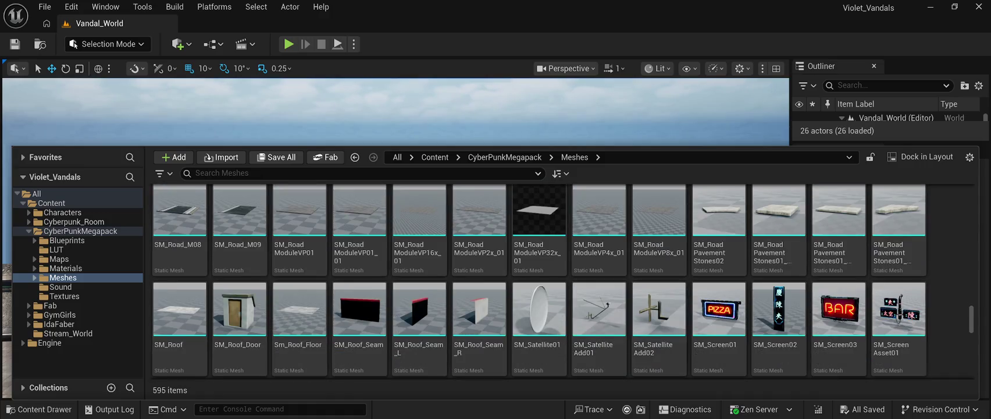
scroll(839, 302, down, 5)
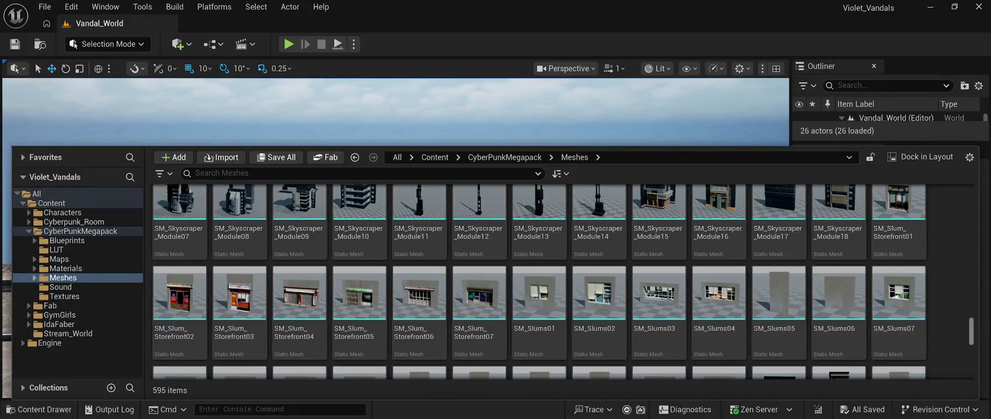
scroll(806, 310, down, 10)
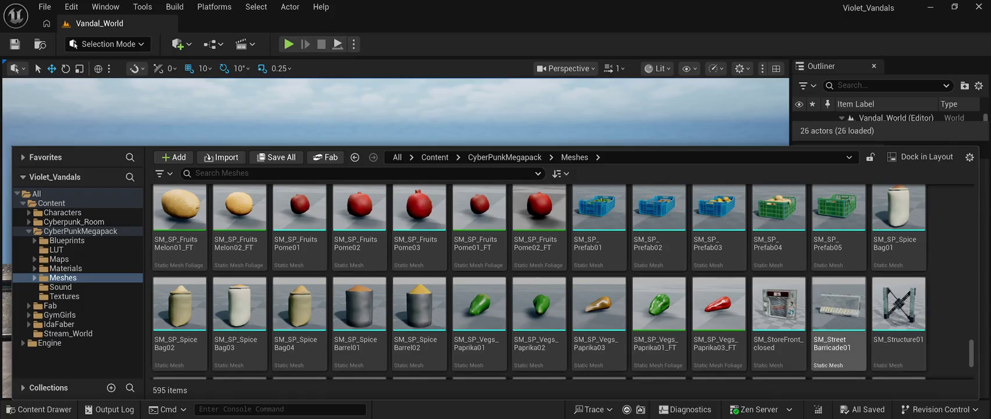
scroll(778, 314, down, 5)
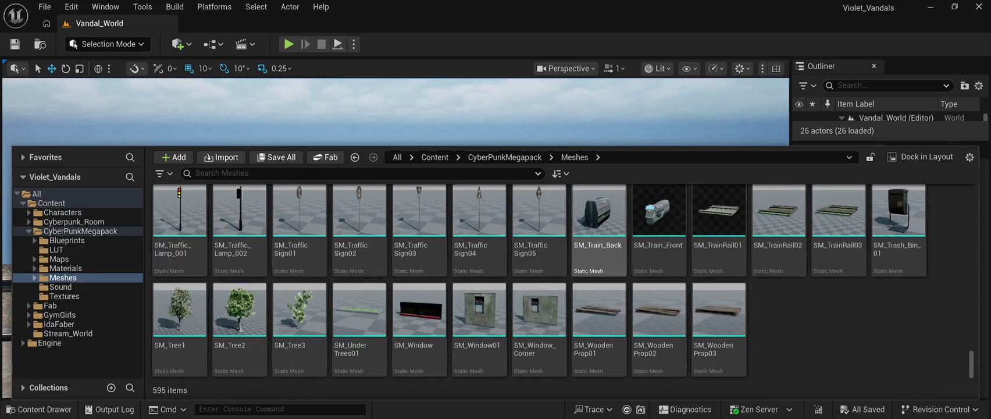
click(598, 210)
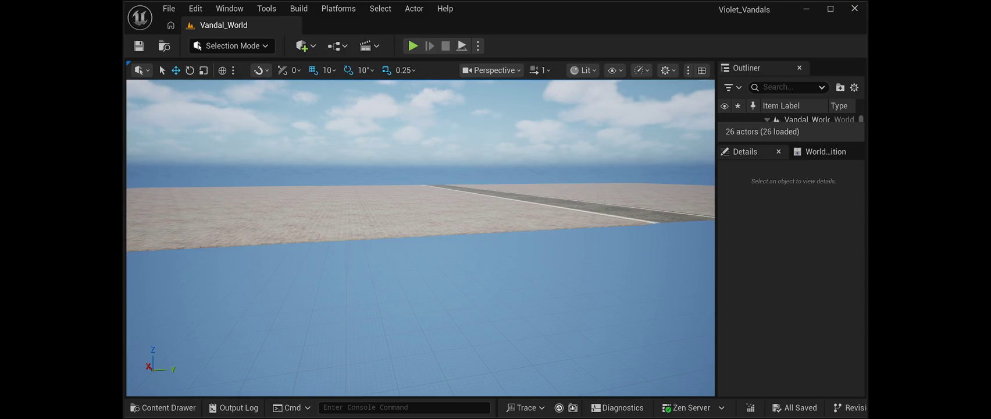
Maximize the editor again so the Vandal_World ground plane fills the screen
click(830, 9)
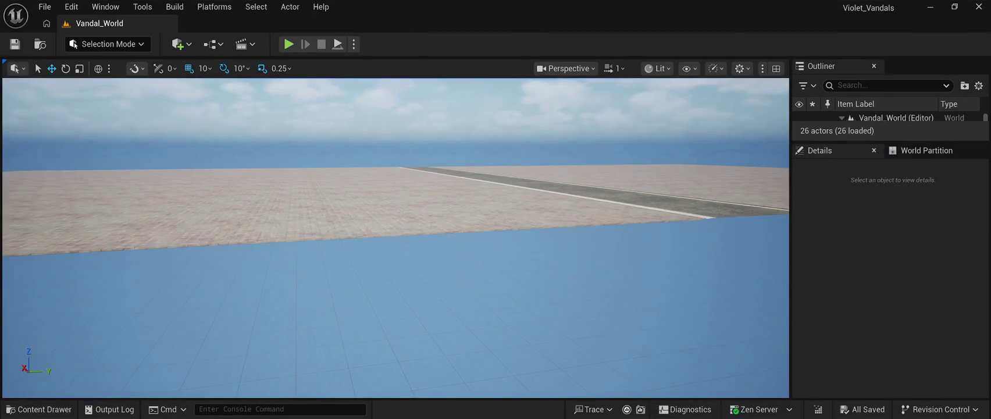
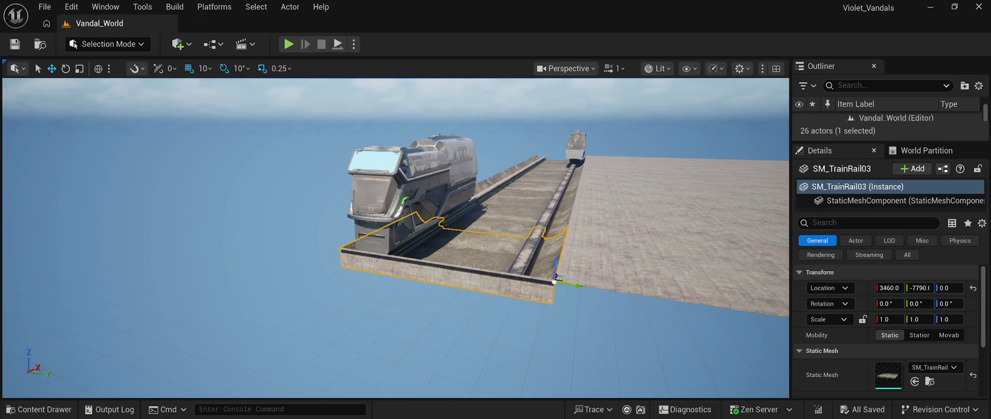
Delete SM_TrainRail03, then duplicate SM_TrainRail01 and slide the copy back along X to 4460
key(Delete)
click(500, 215)
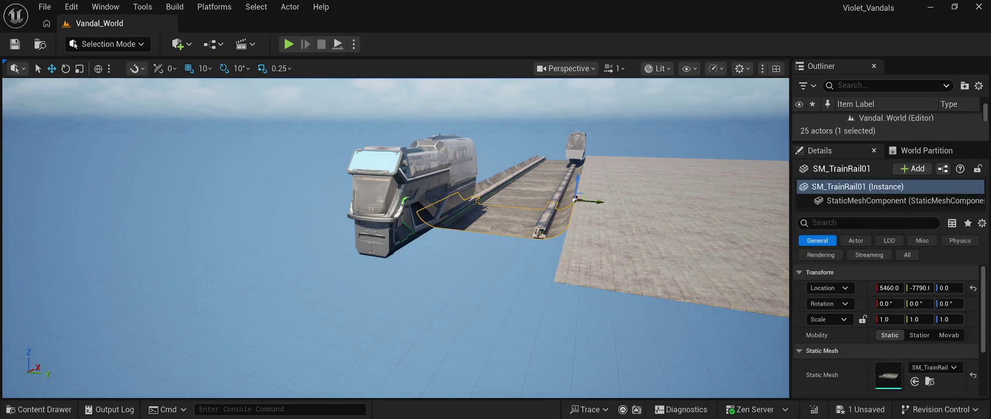
key(ctrl+d)
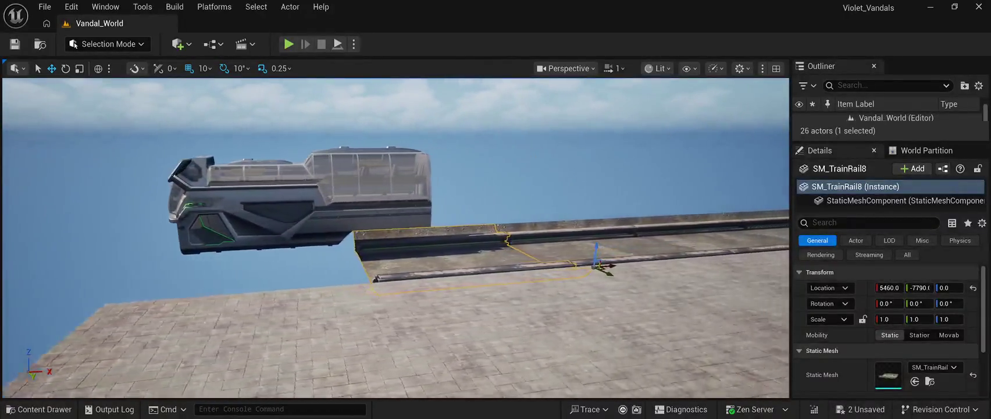
drag(567, 266, 362, 270)
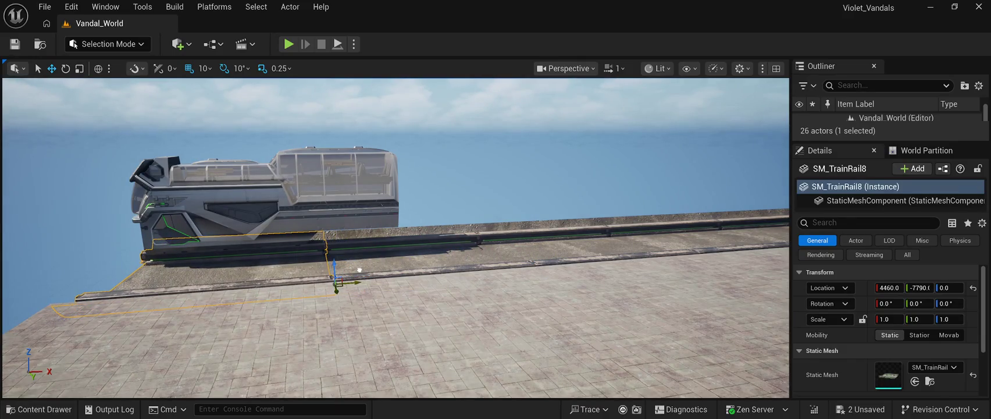
key(Escape)
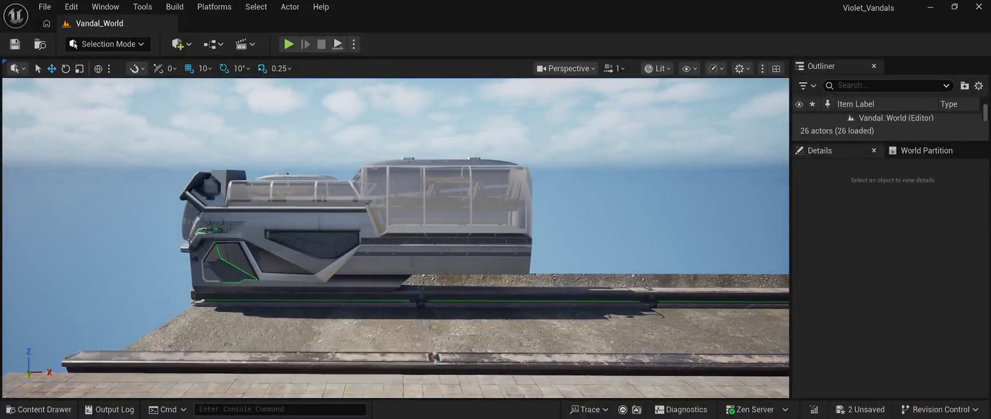
Look down the rail, briefly open and close the Content Drawer, and save Vandal_World
scroll(396, 239, down, 5)
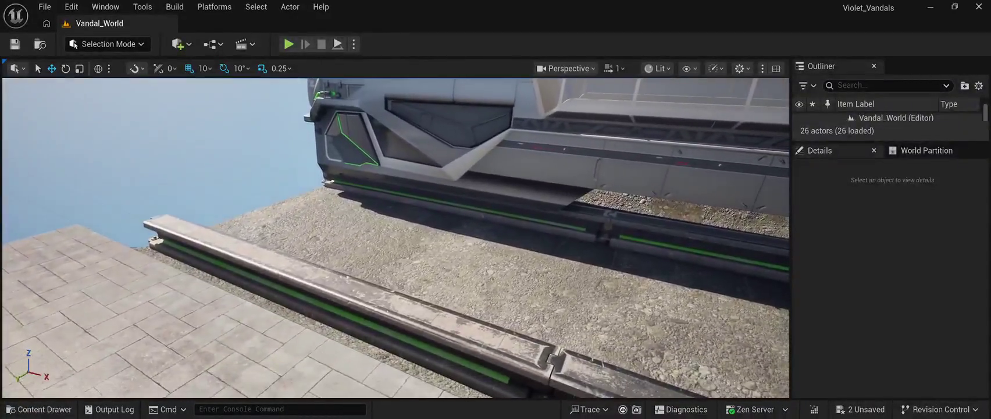
drag(396, 238, 369, 201)
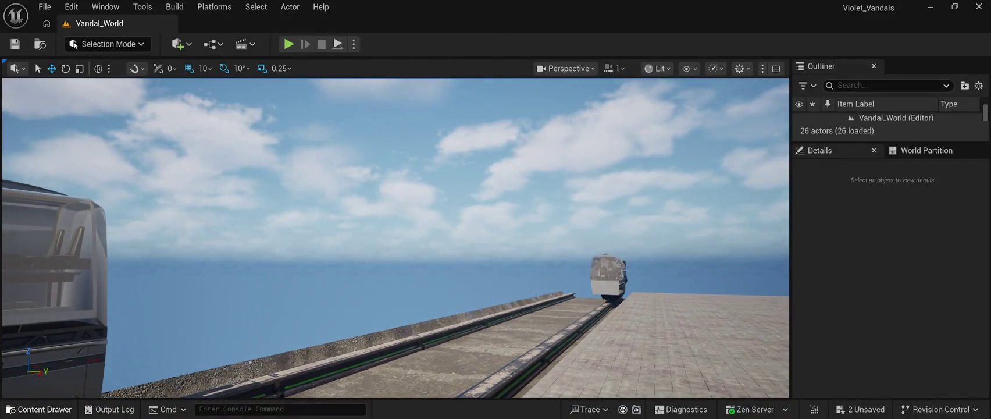
click(39, 409)
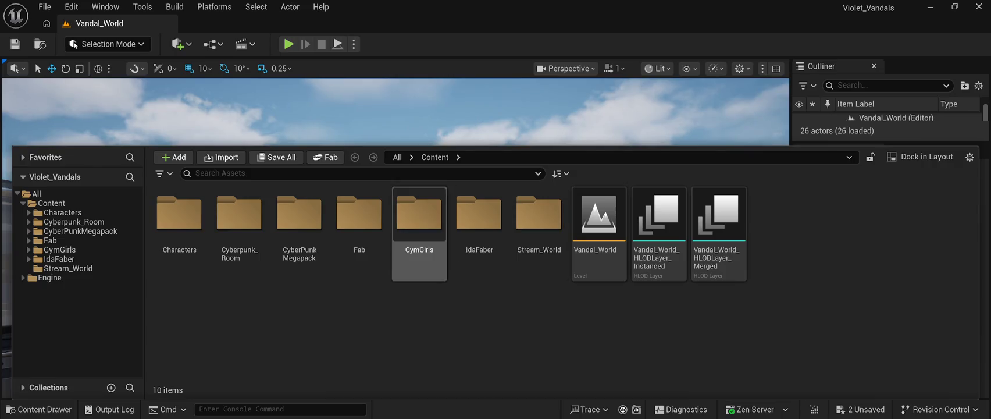
key(ctrl+space)
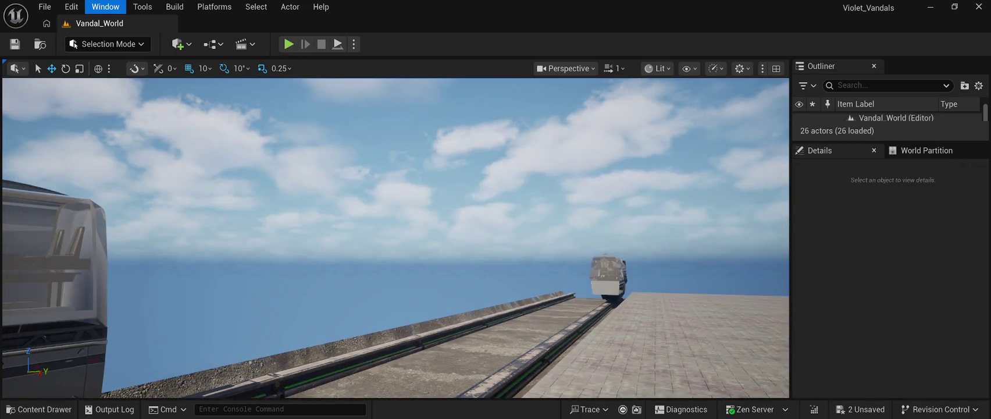
click(15, 44)
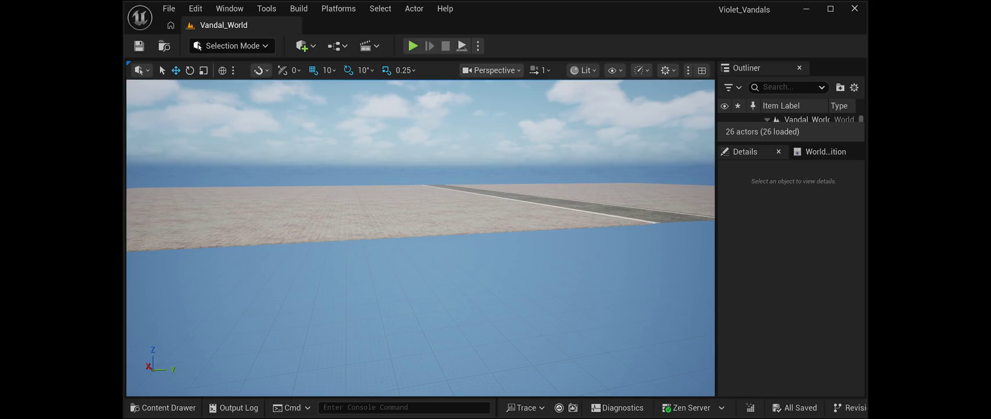
click(829, 8)
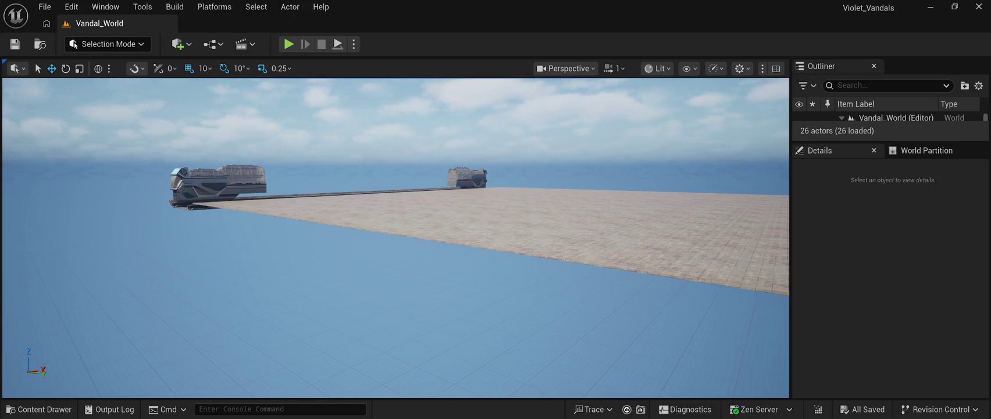
key(ctrl+z)
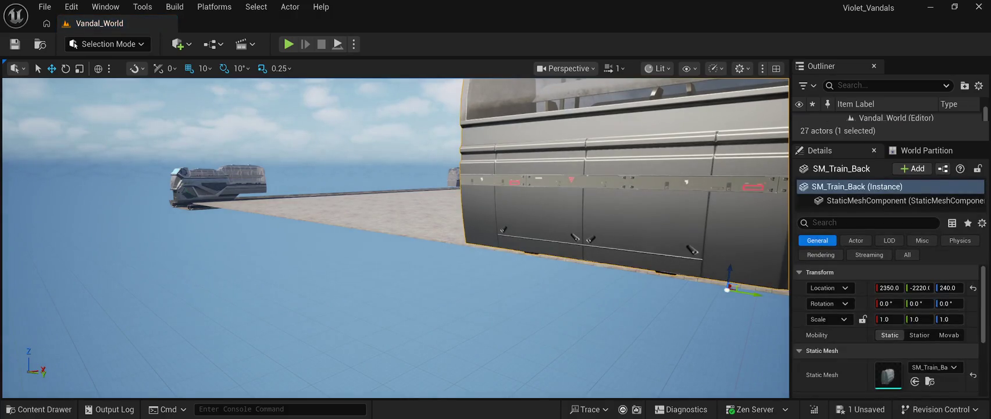
Frame the new SM_Train_Back car, save, and try Location Y values -3450 and -5790
key(f)
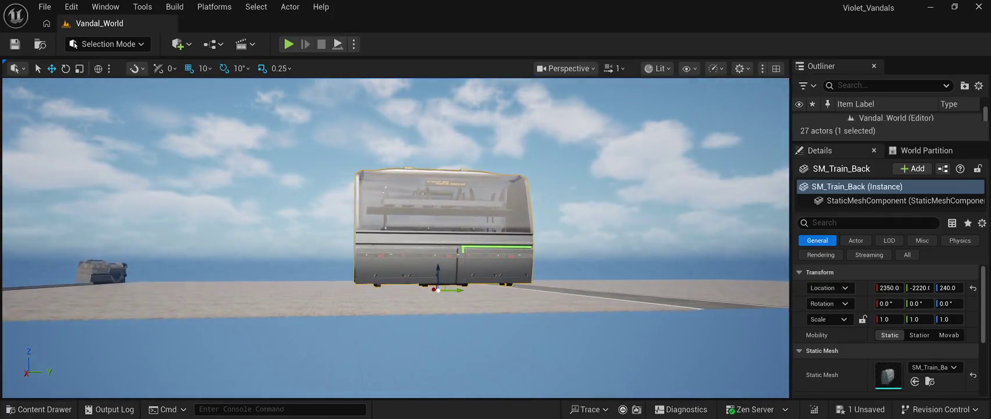
key(ctrl+s)
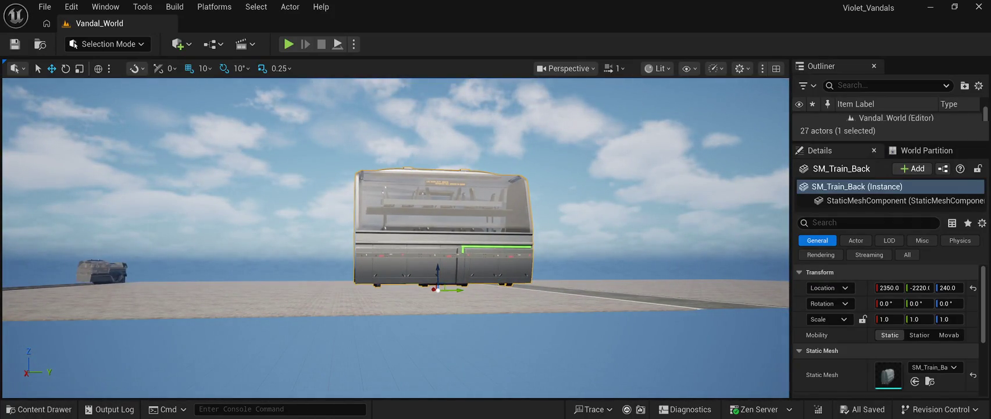
click(919, 288)
text(-3450)
key(Return)
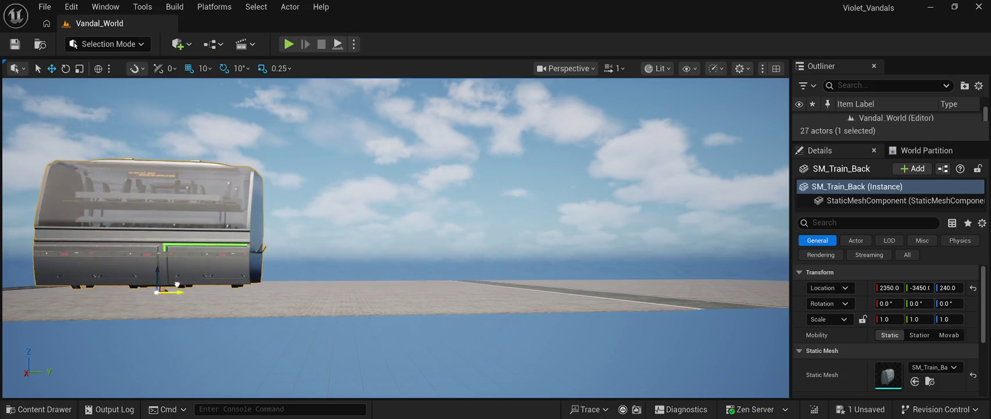
key(f)
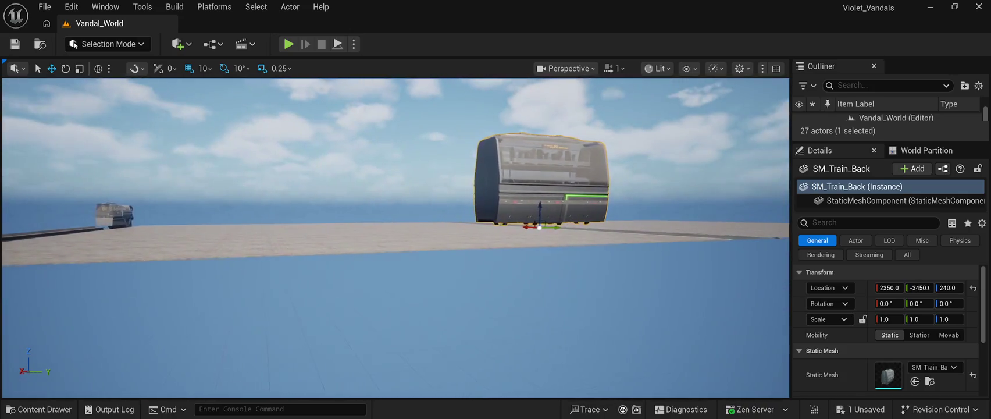
click(918, 288)
text(-5790)
key(Return)
Set SM_Train_Back's Location Y to -7480 and drag it along X to 6900
key(f)
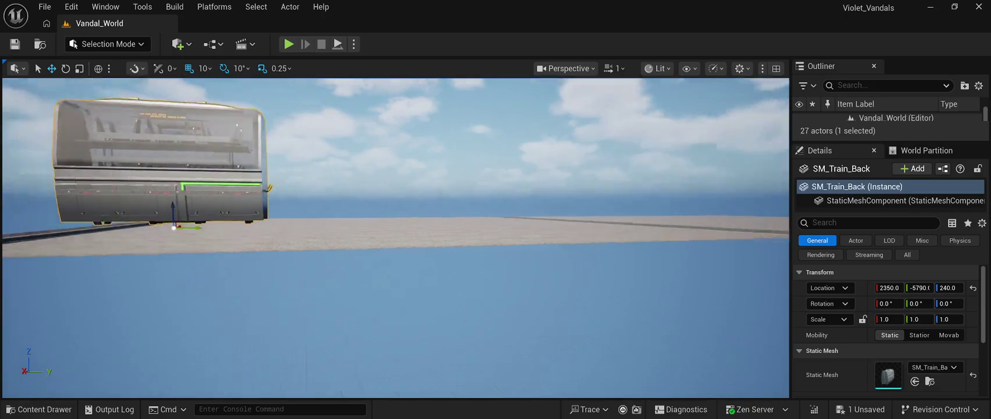
text(-7480)
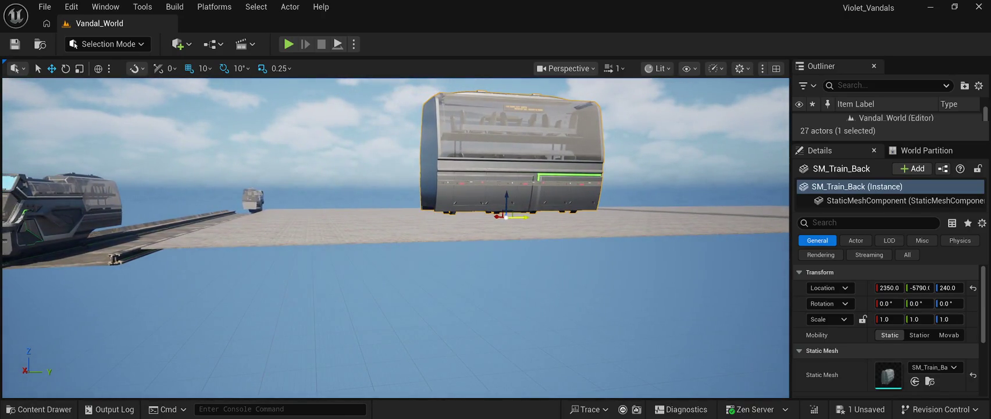
key(Return)
key(f)
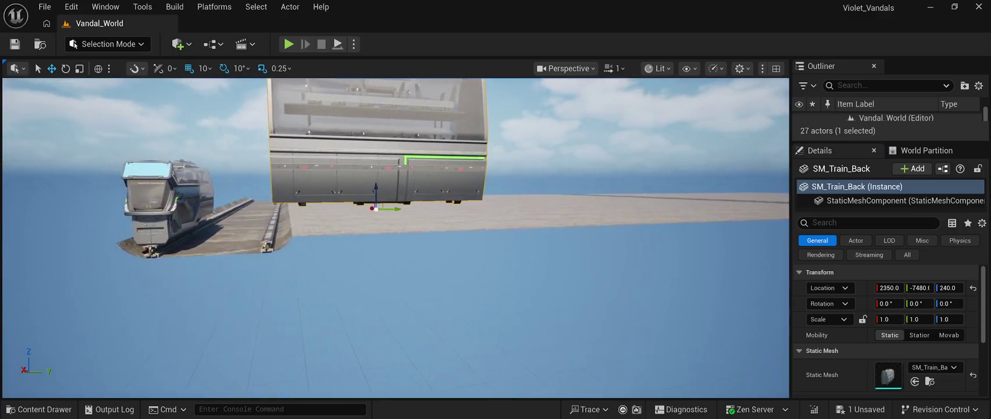
mouse_move(888, 287)
mouse_down()
mouse_move(907, 287)
mouse_move(897, 288)
mouse_up()
Rotate SM_Train_Back -90° so it runs along the track
key(w)
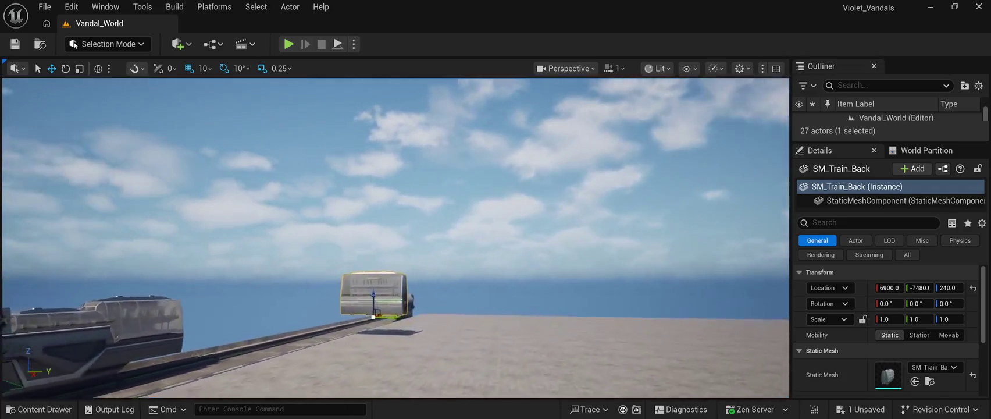
key(w)
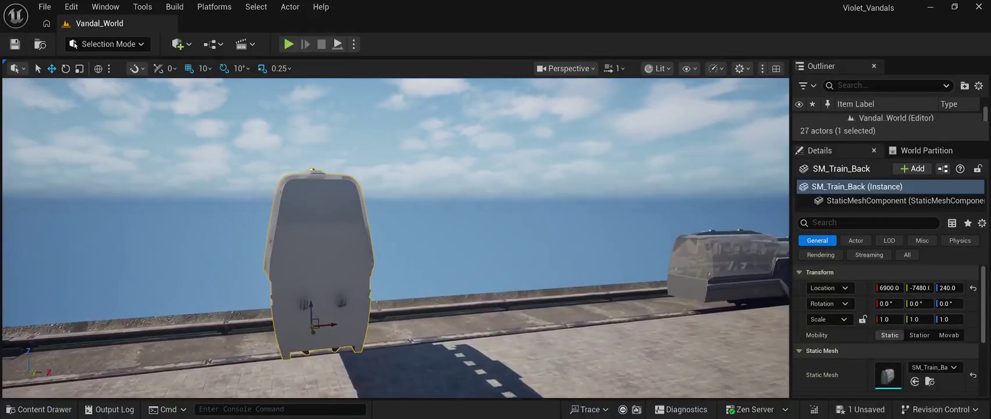
key(d)
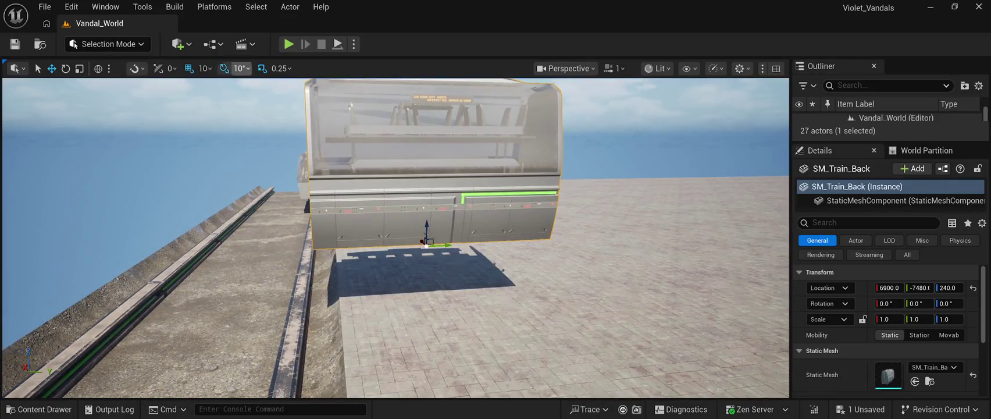
click(66, 68)
drag(427, 251, 349, 251)
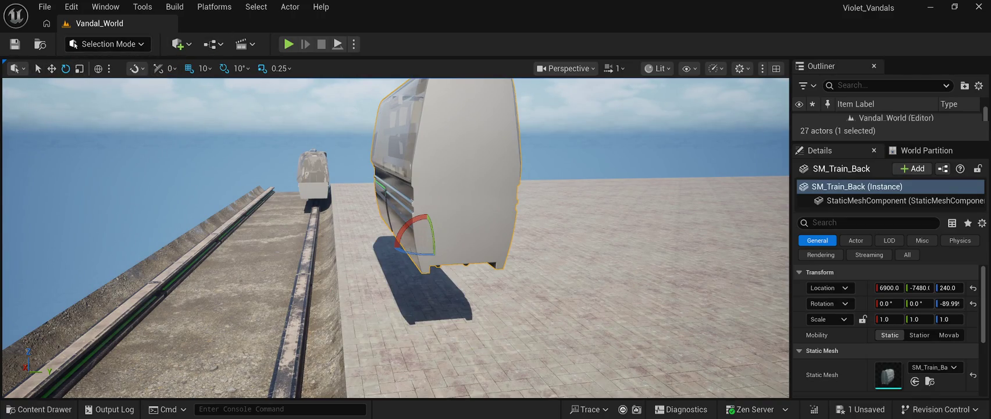
Move the back train car sideways over the rail, lower it, and nudge Y to -7950
click(52, 68)
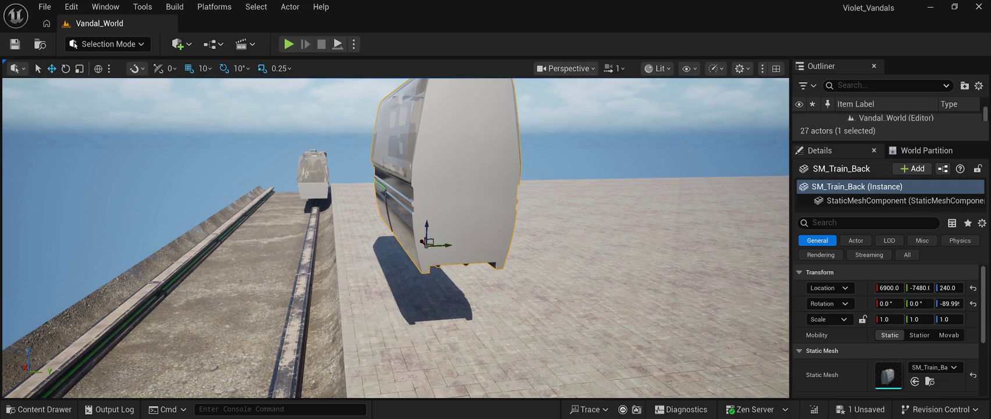
drag(445, 245, 314, 247)
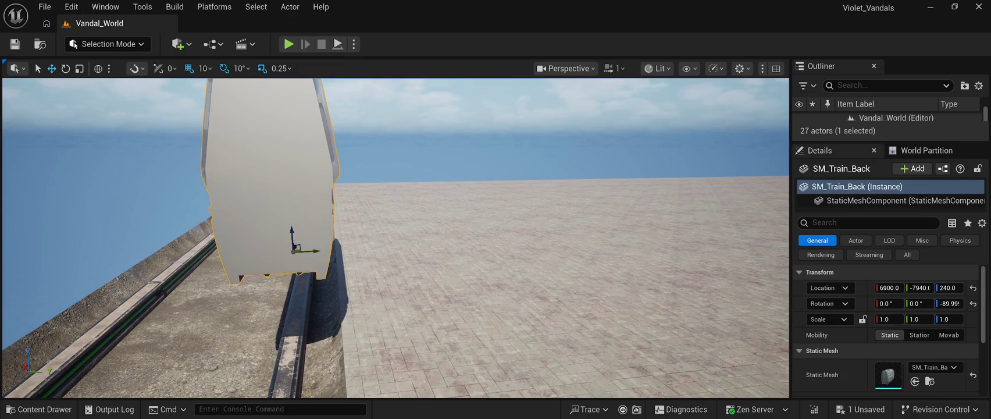
key(w)
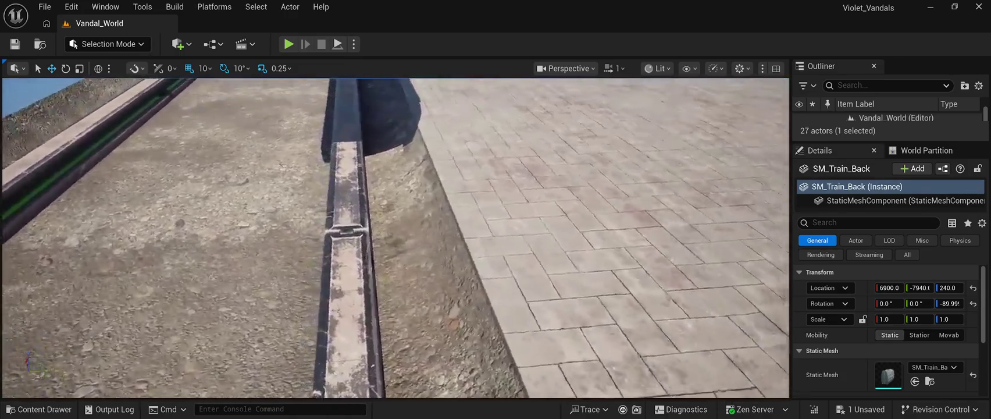
key(s)
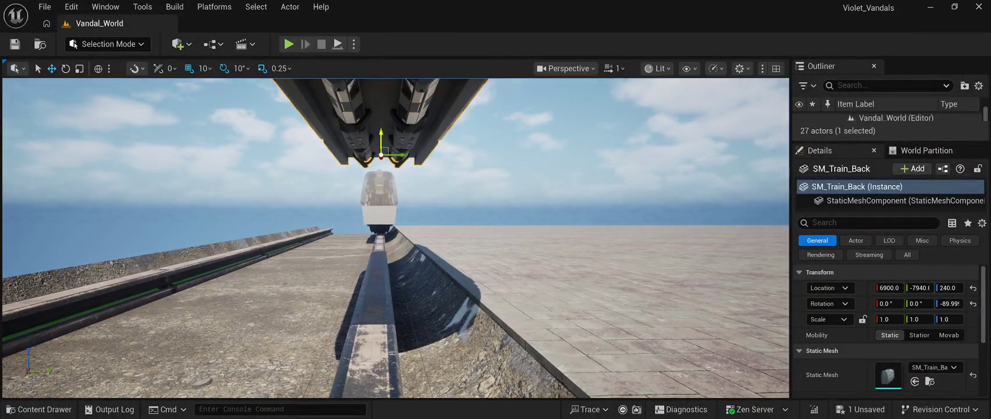
drag(381, 135, 384, 285)
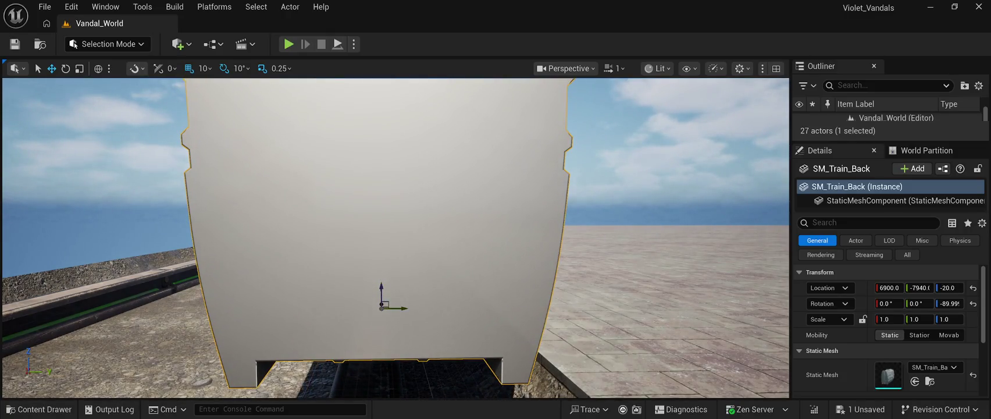
drag(401, 307, 395, 306)
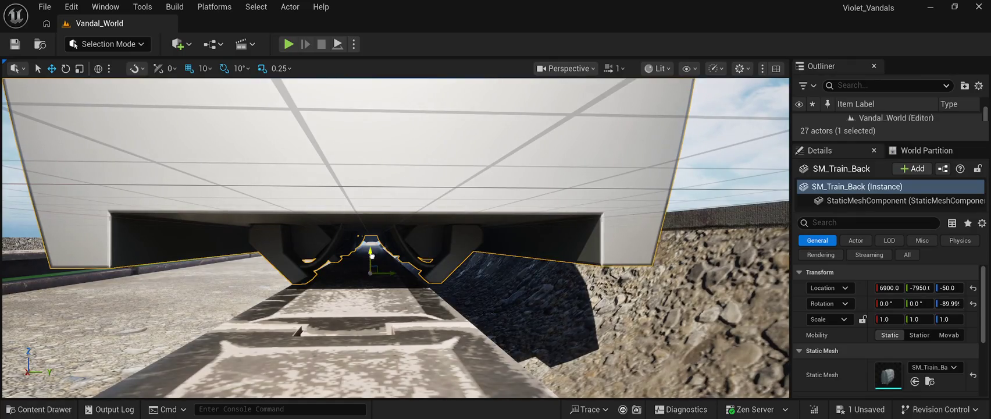
drag(372, 255, 372, 257)
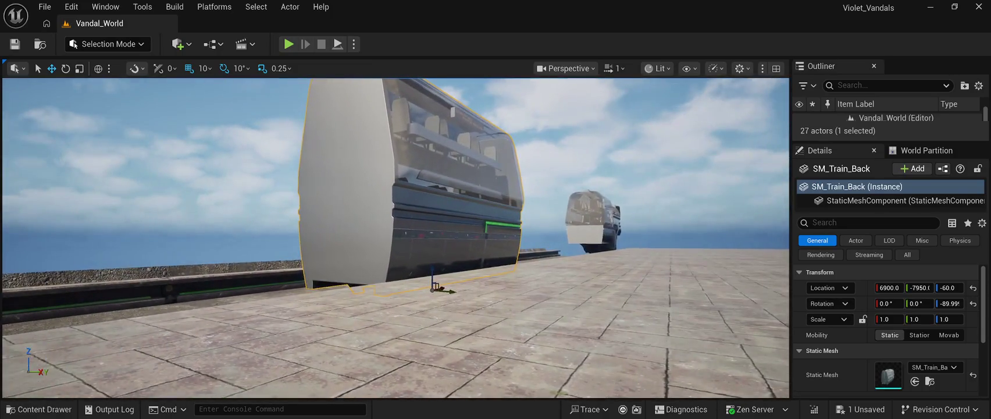
Set the back train car's Location Z to -40
click(588, 220)
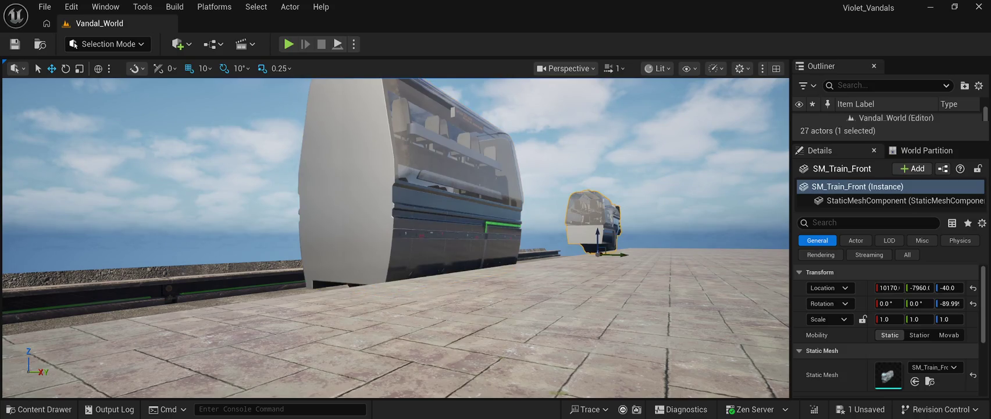
click(442, 221)
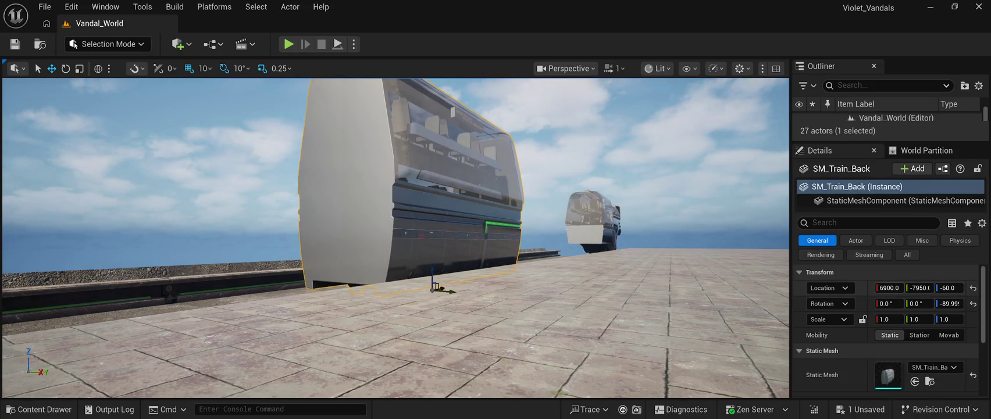
click(949, 287)
text(-40)
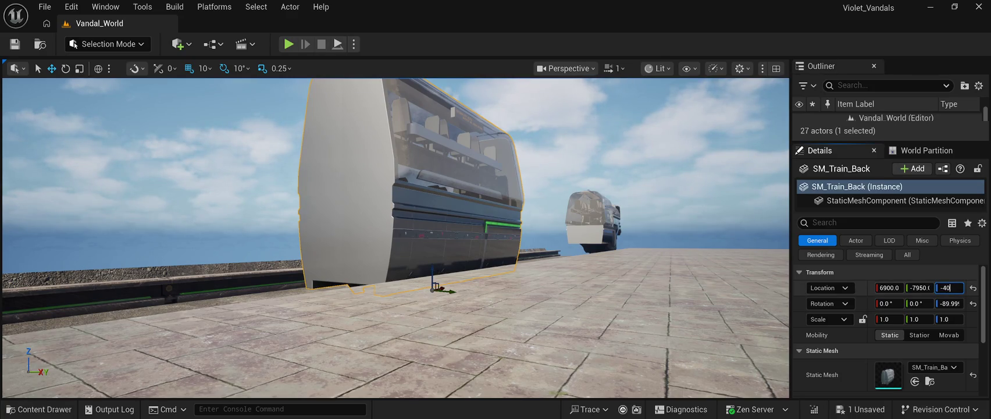
key(Return)
mouse_move(396, 232)
mouse_down()
mouse_move(279, 227)
mouse_move(279, 174)
mouse_move(279, 233)
mouse_move(297, 256)
mouse_move(378, 238)
mouse_move(396, 221)
mouse_move(448, 228)
mouse_move(454, 250)
mouse_move(453, 208)
mouse_move(453, 232)
mouse_move(401, 221)
mouse_up()
Raise road module SM_RoadModuleVP32x_01 to Location Z 10, placing it at 3460, 1210, 10
click(372, 244)
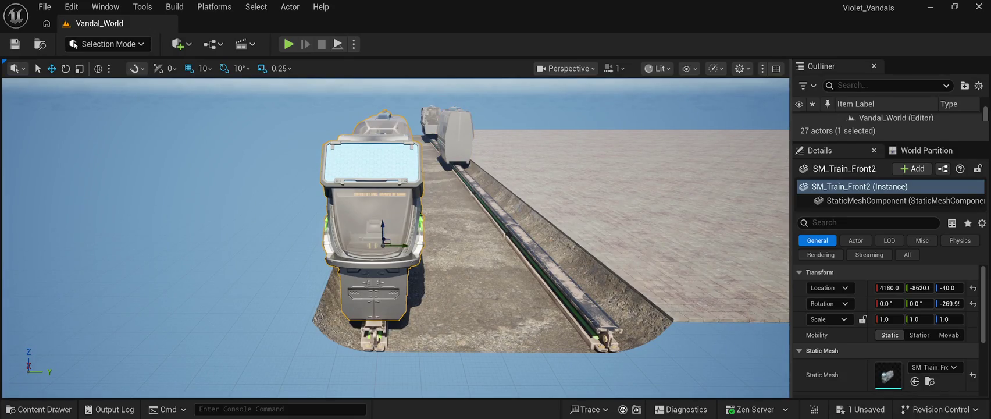
click(553, 262)
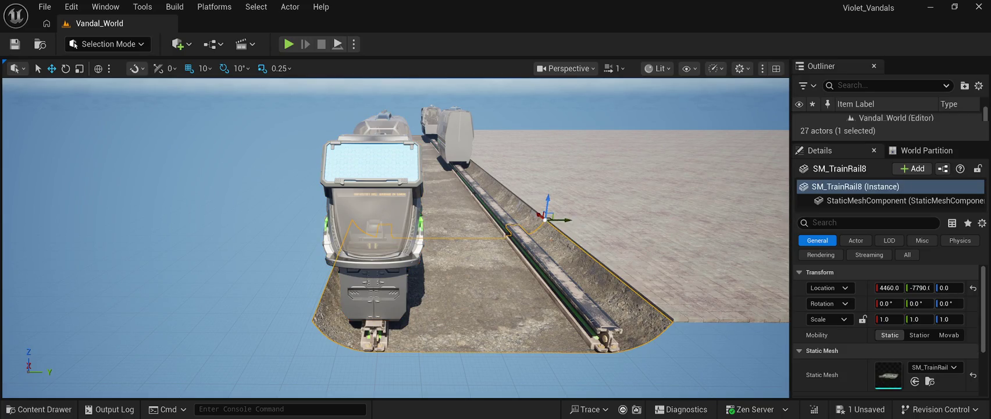
key(Left)
key(Left)
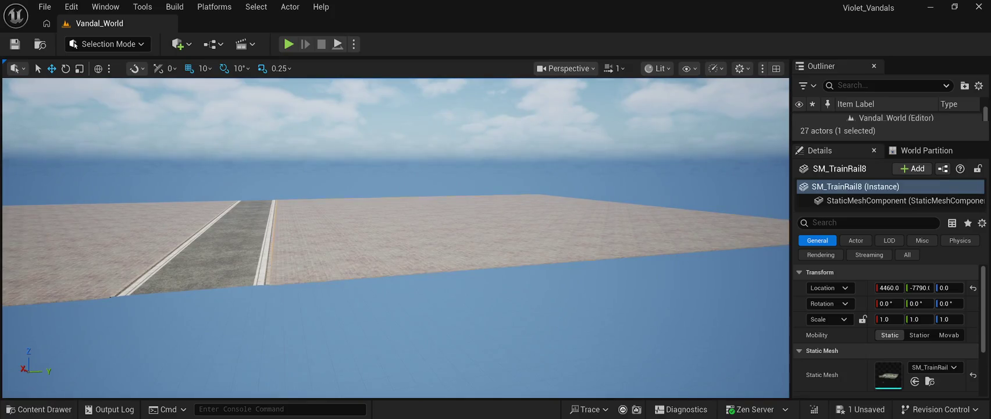
click(523, 239)
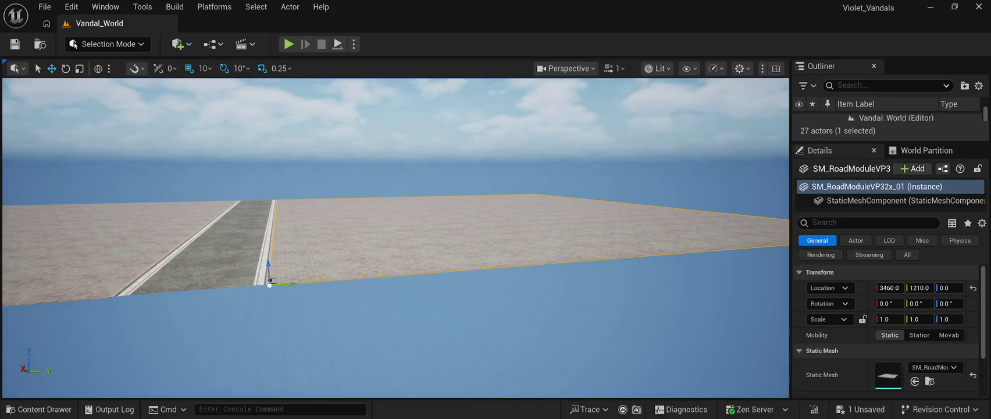
click(948, 288)
text(10)
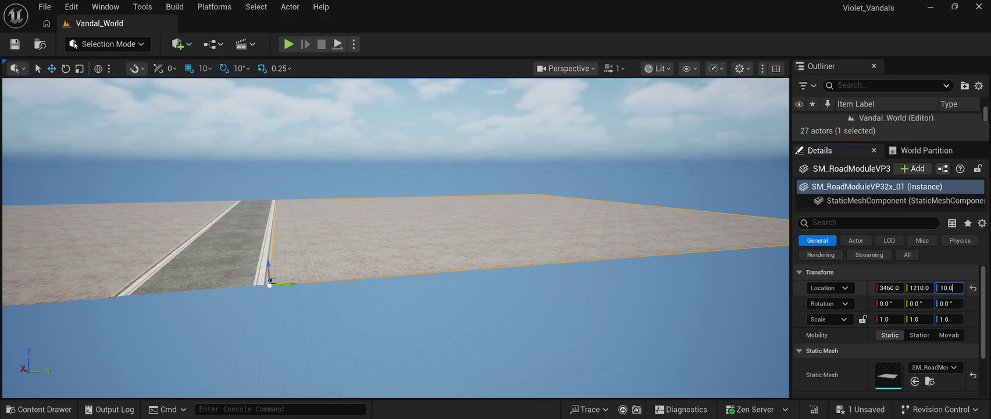
key(Return)
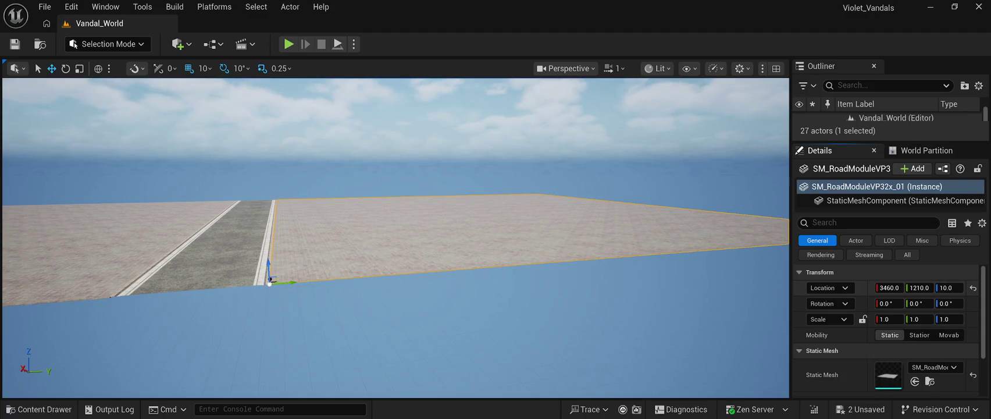
key(s)
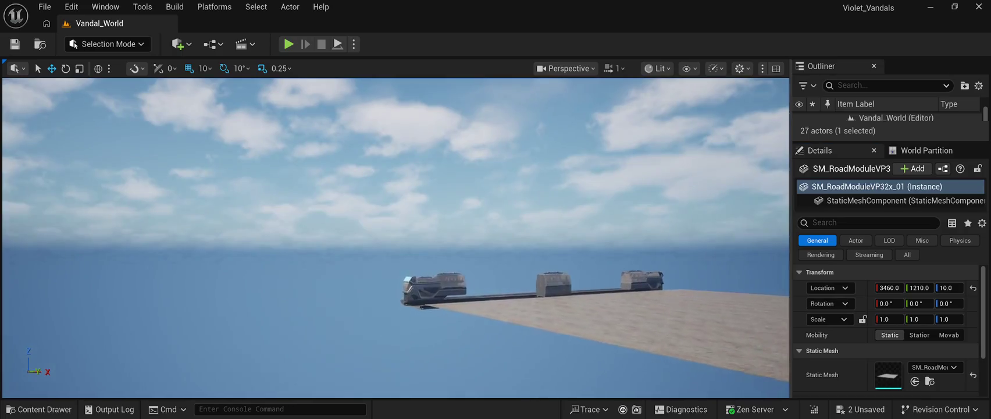
key(w)
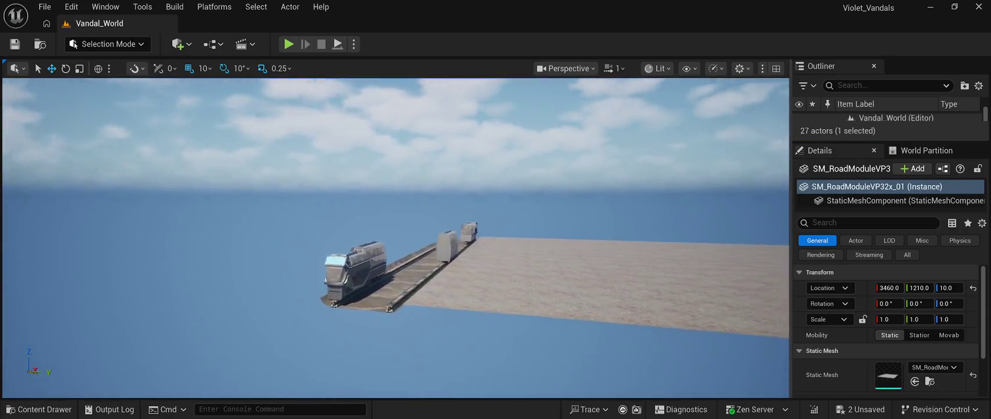
key(w)
click(448, 256)
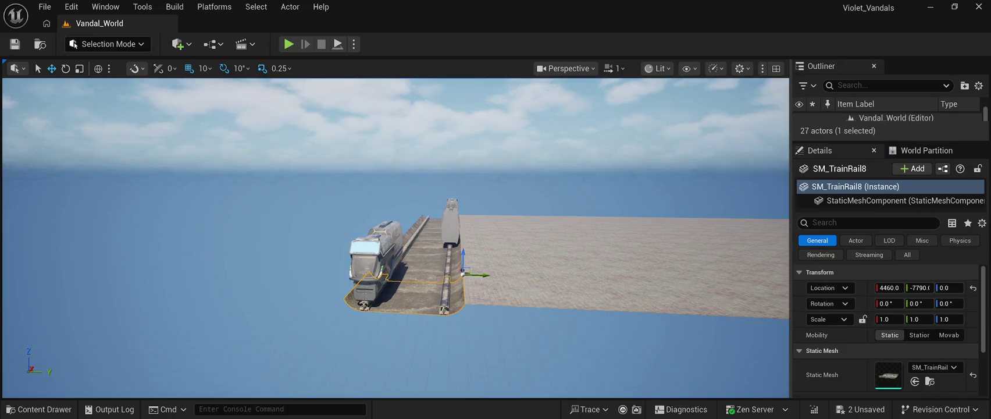
Move the front train car SM_Train_Front2 sideways off the rail
key(w)
key(w)
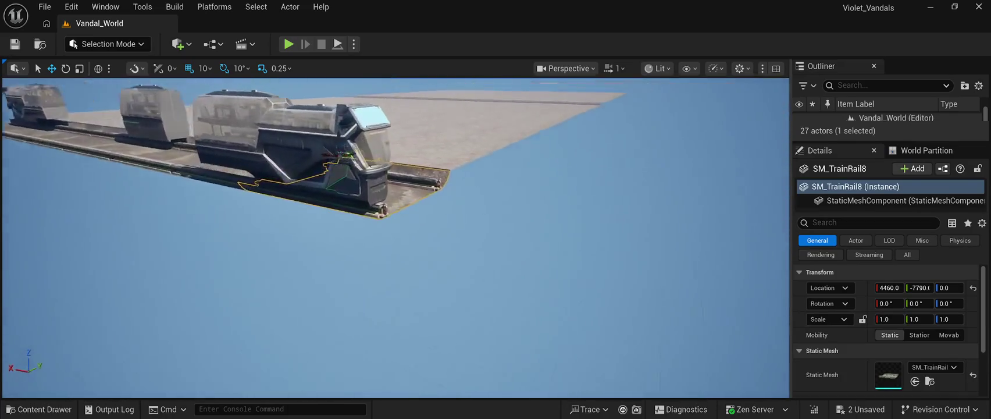
key(w)
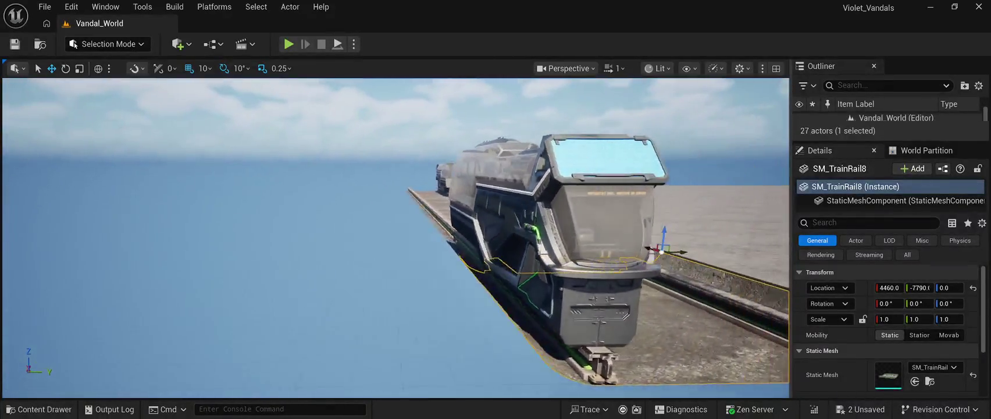
click(474, 250)
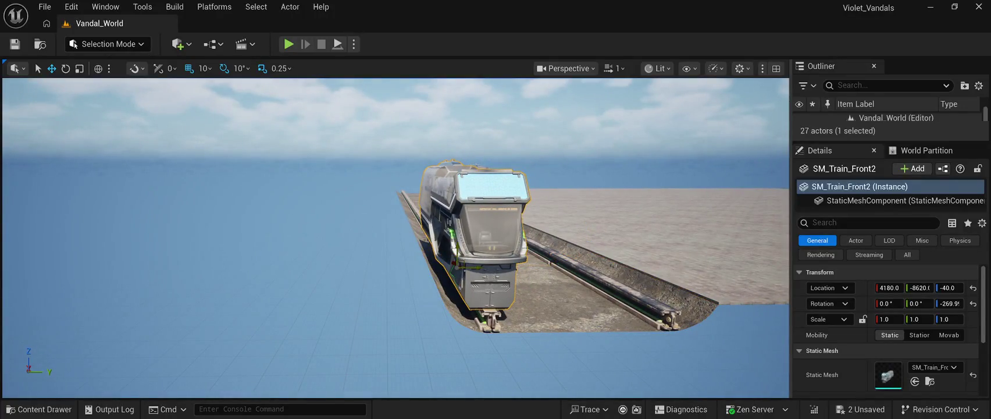
drag(478, 269, 359, 265)
Raise SM_TrainRail8's Location Z first to 20, then to 50
click(524, 273)
key(f)
text(20)
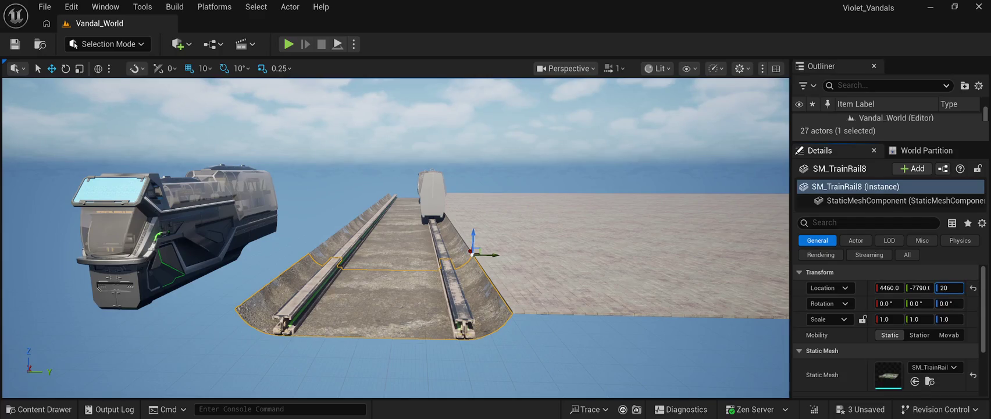
key(Return)
key(Up)
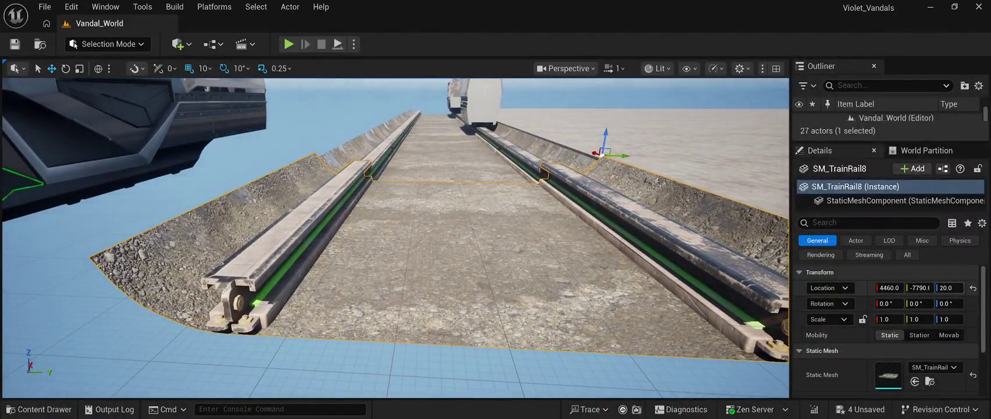
click(948, 287)
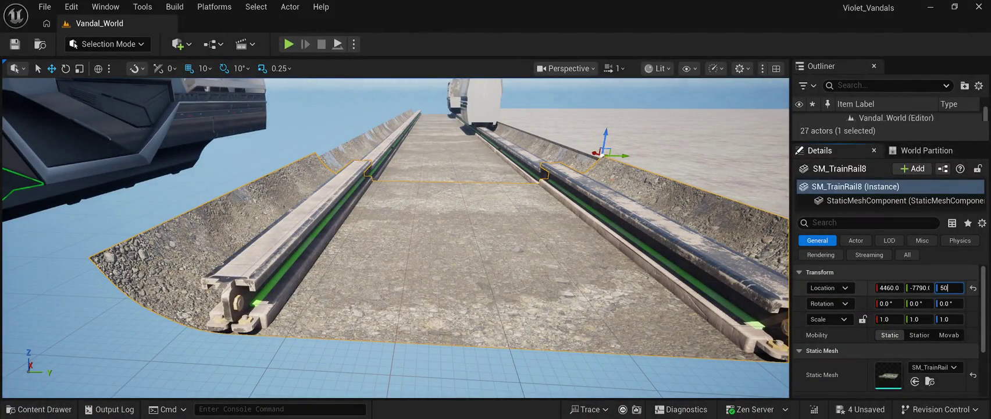
key(Return)
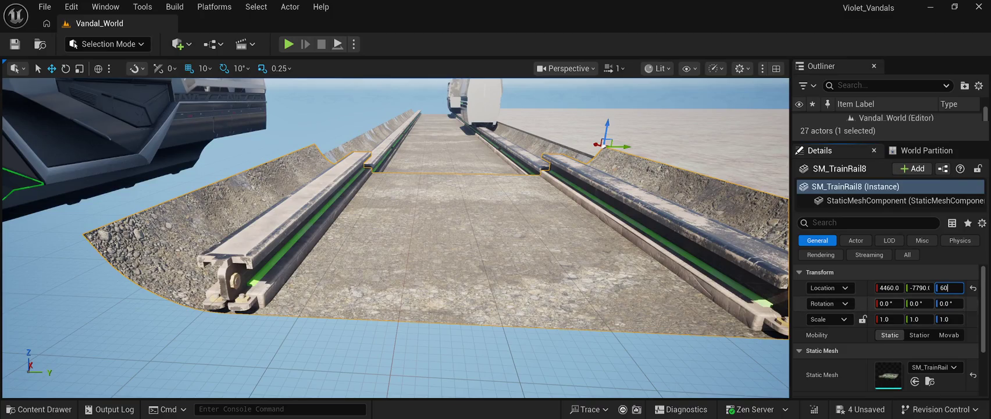
Raise SM_TrainRail8 through 60 and 80 to Z 100, then save all changes
key(Return)
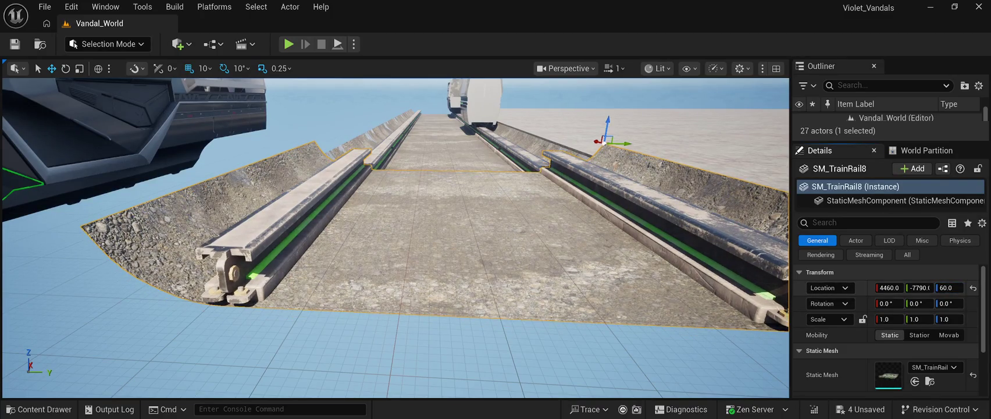
click(948, 287)
key(Return)
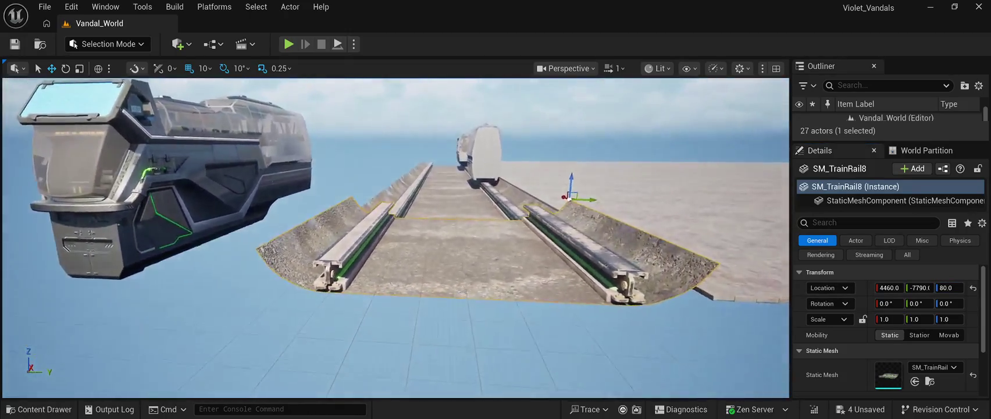
click(948, 287)
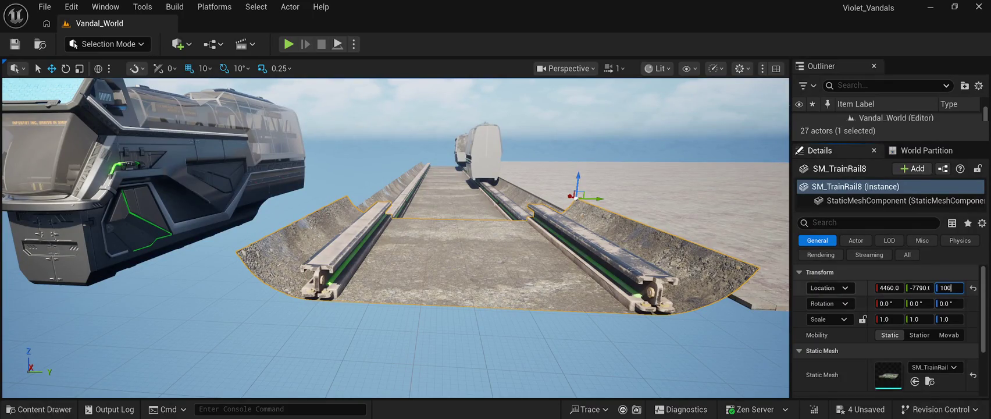
key(Return)
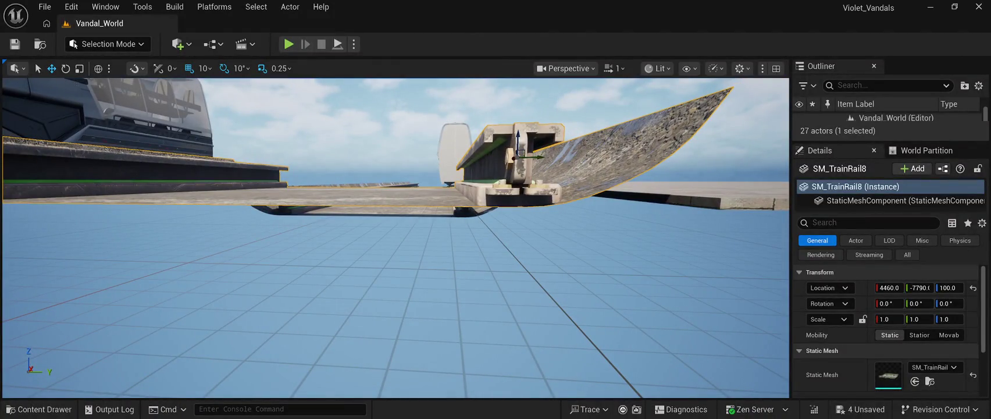
click(15, 43)
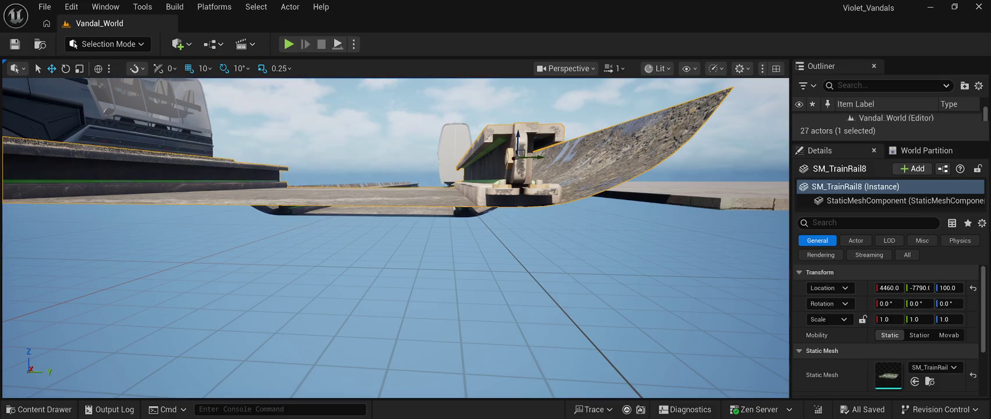
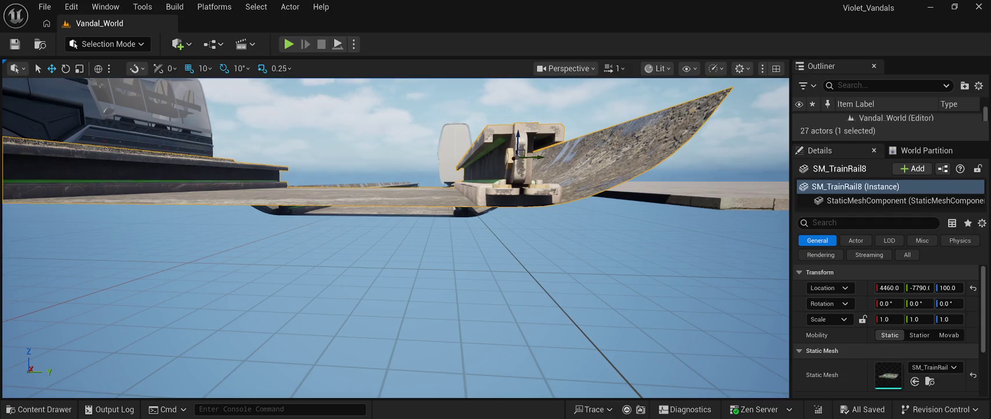
Raise the SM_RoadModuleVP32x_2 road plaza to Location Z 100.0, level with the train rails
mouse_move(395, 232)
mouse_down()
mouse_move(396, 115)
mouse_move(396, 244)
mouse_move(407, 268)
mouse_move(349, 268)
mouse_move(407, 269)
mouse_up()
click(524, 175)
click(949, 287)
text(100.0)
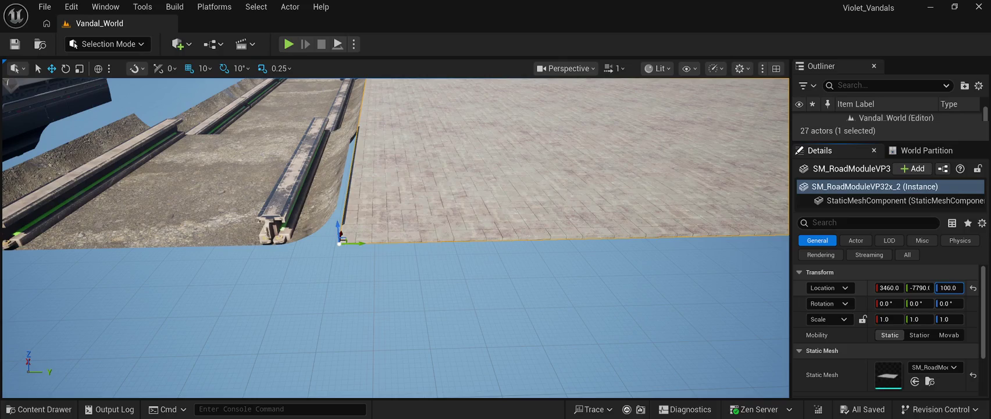
key(Return)
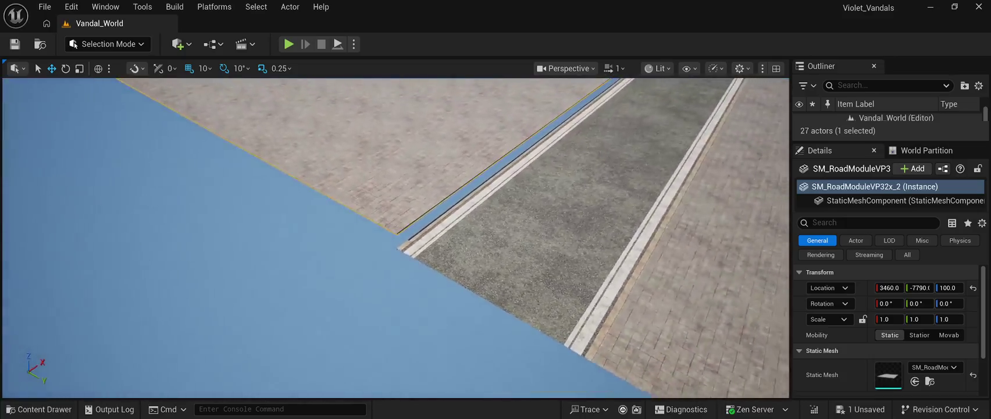
click(512, 250)
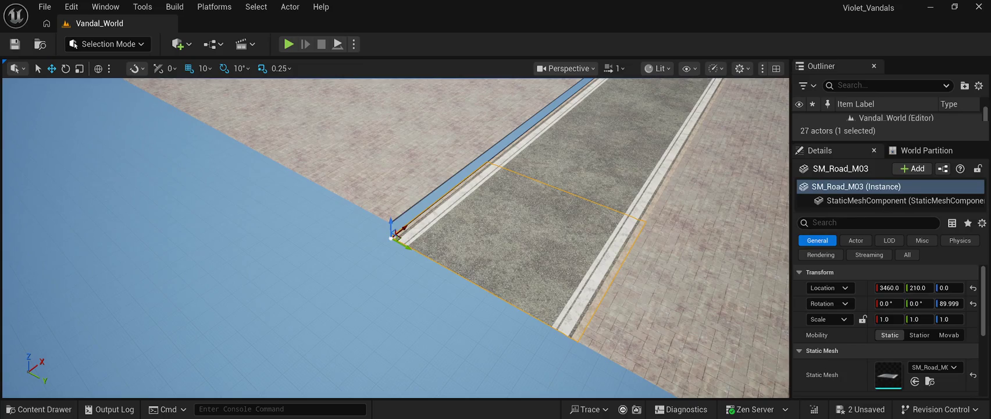
Add six more road segments along the strip to SM_Road_M03, giving seven selected objects
ctrl+click(582, 151)
ctrl+click(647, 96)
ctrl+click(558, 186)
ctrl+click(576, 161)
ctrl+click(600, 133)
ctrl+click(601, 126)
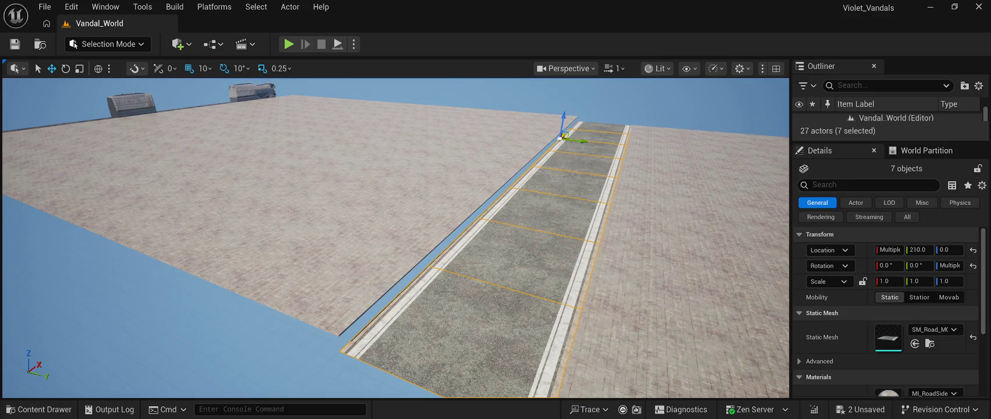